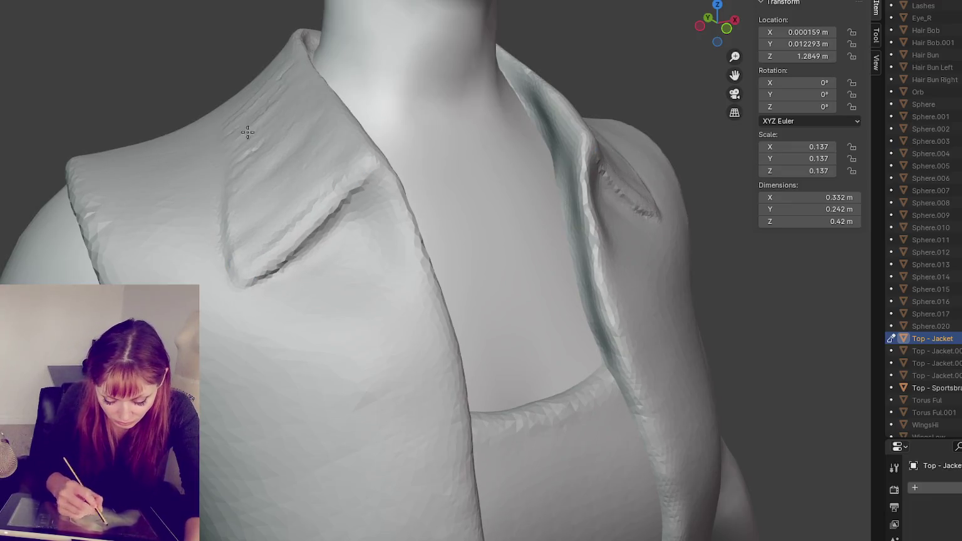
Deepen and sharpen the crease under the lapel, then soften it.
drag(351, 183, 245, 267)
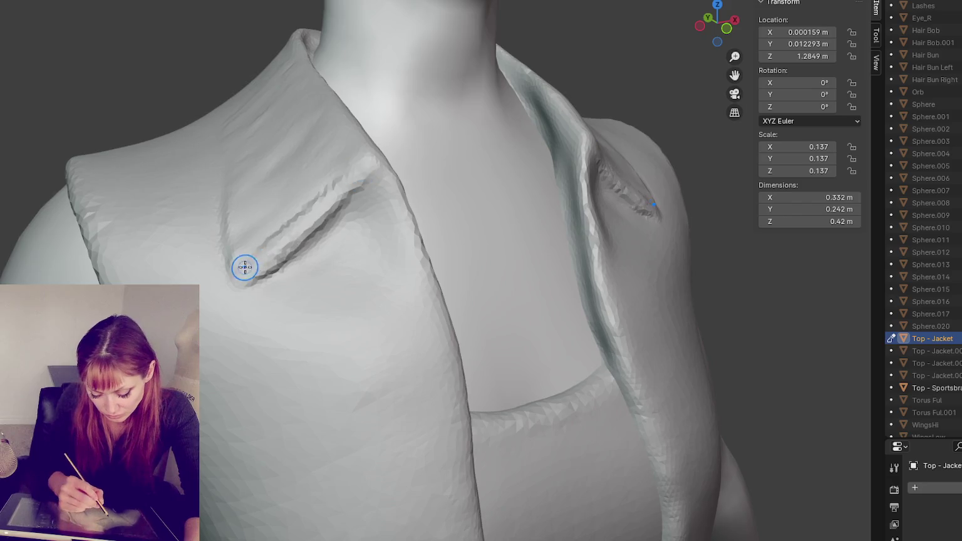
drag(355, 195, 275, 269)
drag(358, 209, 275, 272)
drag(374, 211, 300, 256)
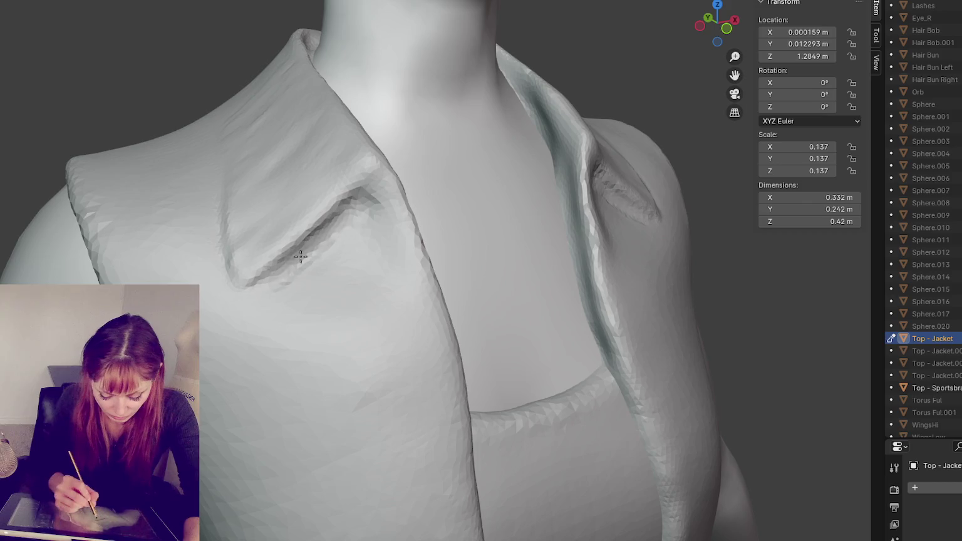
Carve deep crease strokes along the left lapel fold and smooth their roughness.
middle_drag(255, 253, 280, 223)
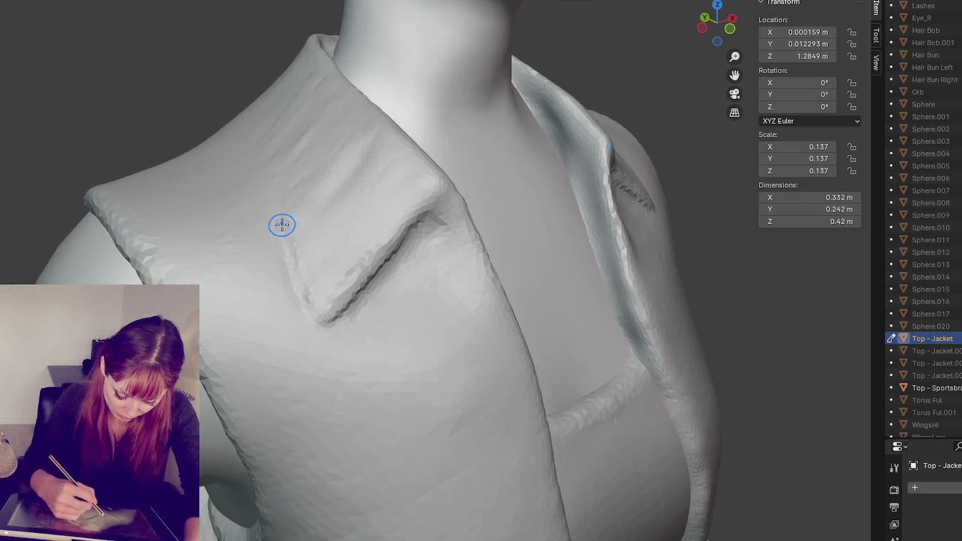
middle_drag(302, 285, 306, 189)
mouse_move(292, 145)
mouse_down()
mouse_move(363, 313)
mouse_move(360, 243)
mouse_move(400, 285)
mouse_move(388, 163)
mouse_up()
drag(388, 244, 438, 169)
drag(407, 225, 464, 134)
drag(413, 178, 470, 134)
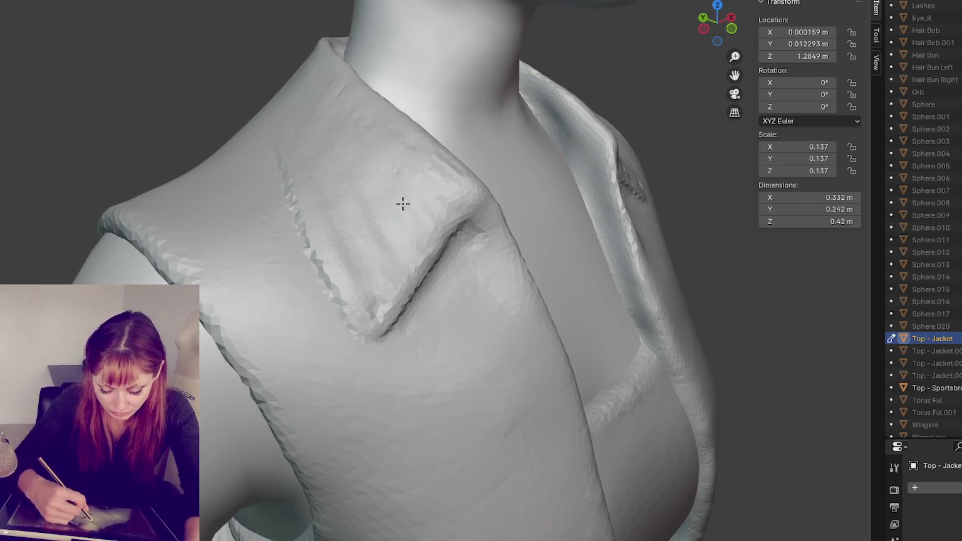
Sculpt another stroke along the lapel fold, seen from closer to the collar.
middle_drag(459, 180, 477, 212)
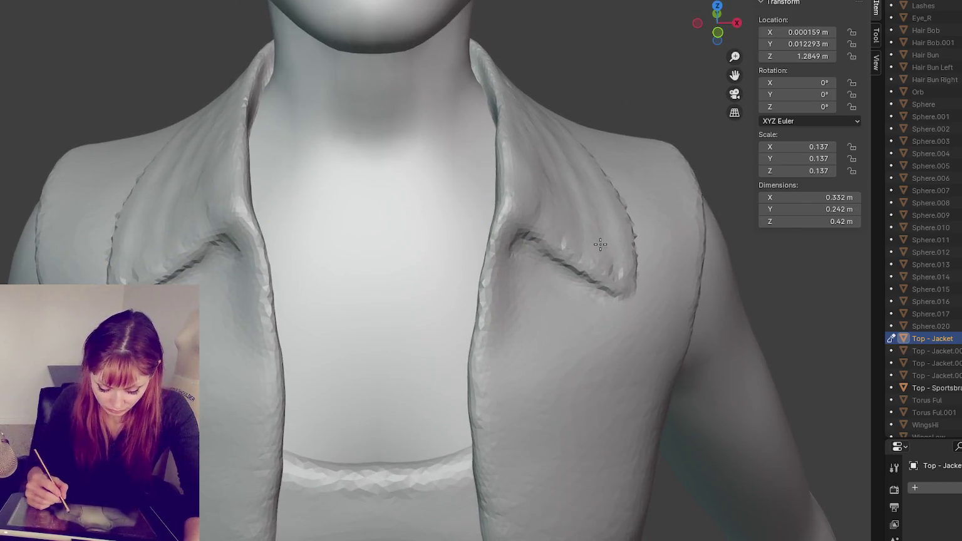
middle_drag(600, 244, 616, 250)
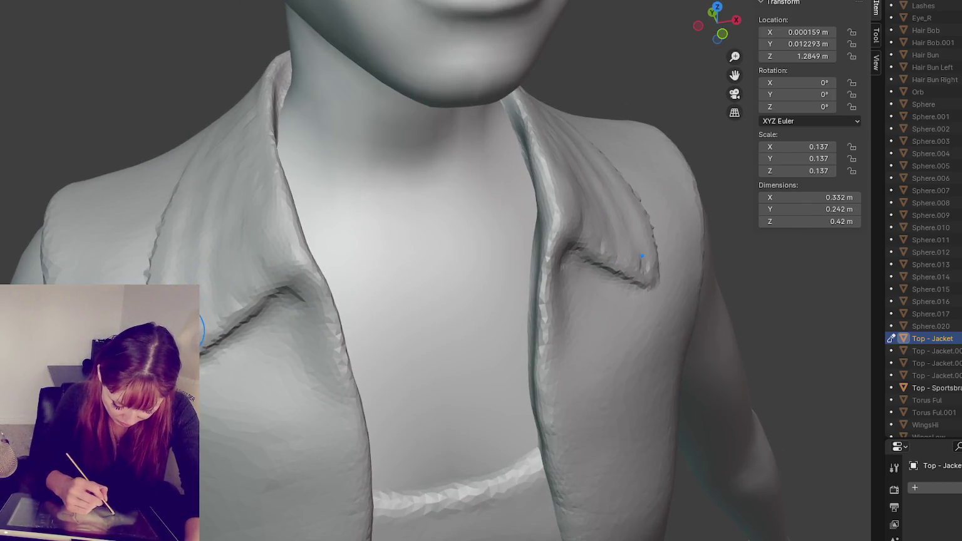
mouse_move(207, 322)
middle_down()
mouse_move(265, 266)
mouse_move(231, 346)
middle_up()
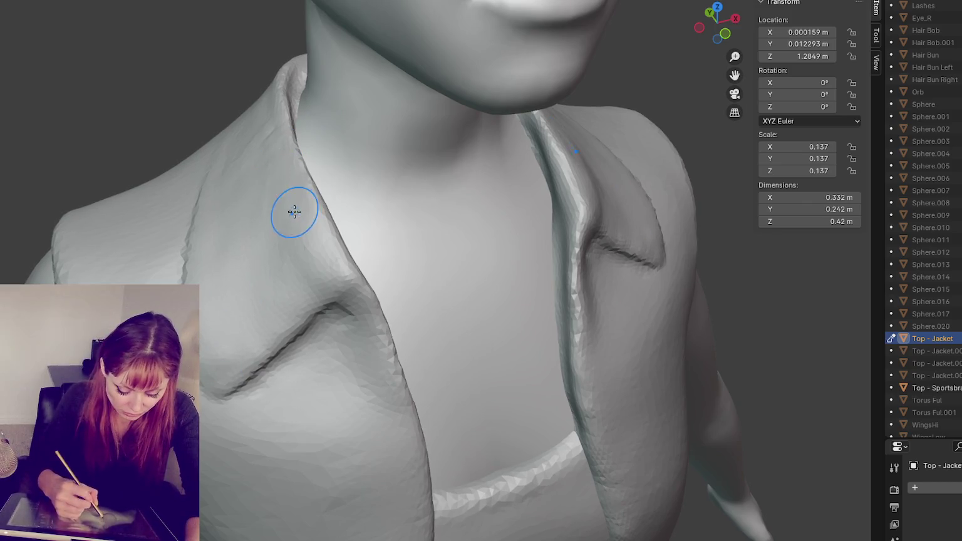
middle_drag(294, 212, 264, 229)
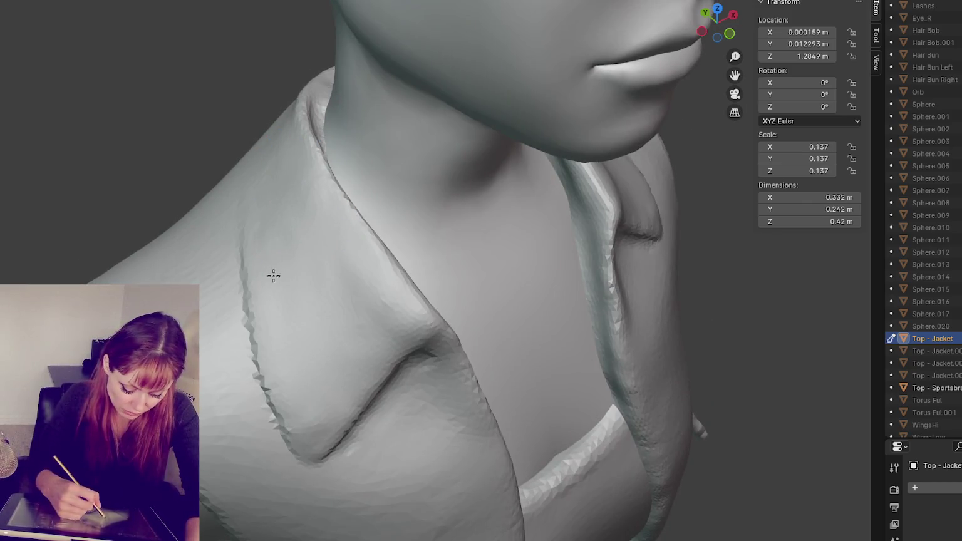
middle_drag(263, 325, 344, 309)
drag(345, 309, 310, 301)
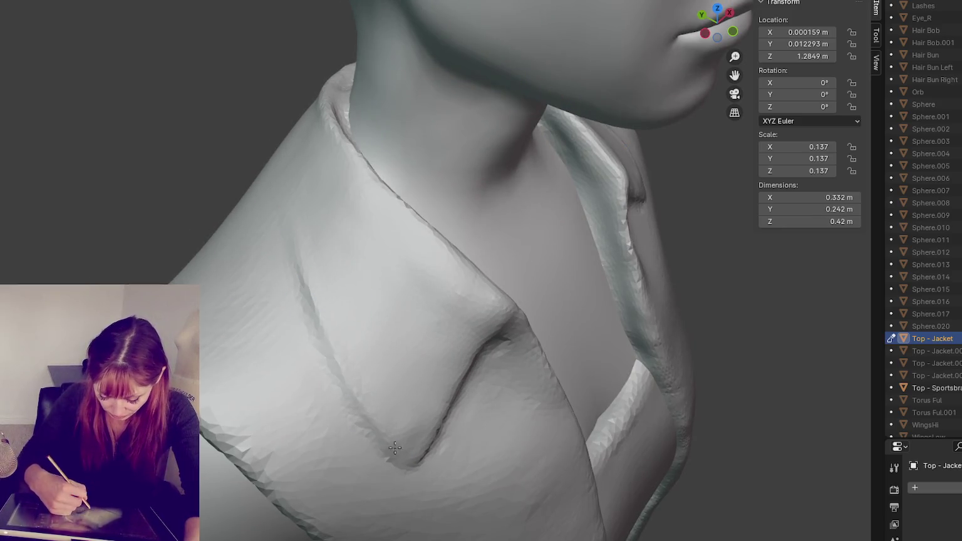
middle_drag(314, 268, 363, 359)
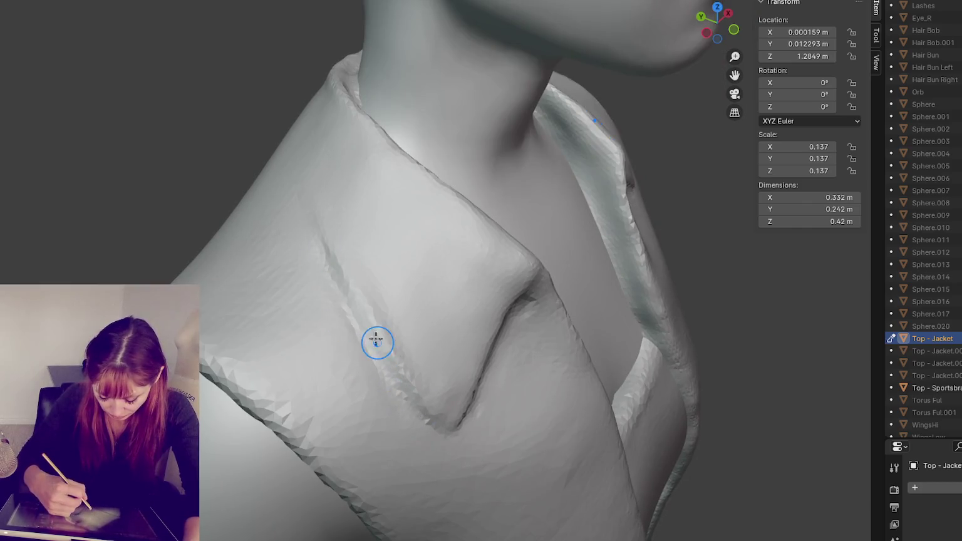
middle_drag(373, 293, 355, 200)
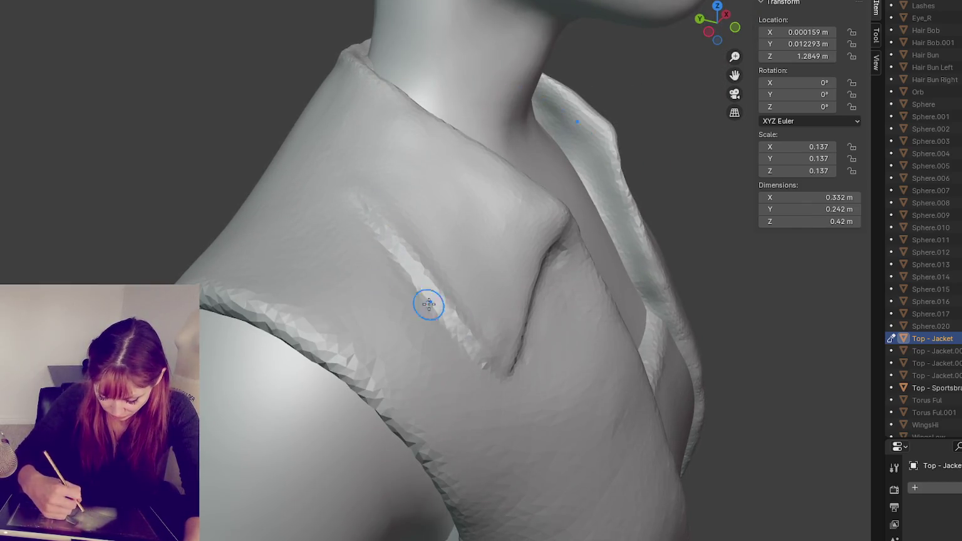
Smooth and lightly reshape the faceted ridge along the lapel fold.
drag(401, 270, 457, 344)
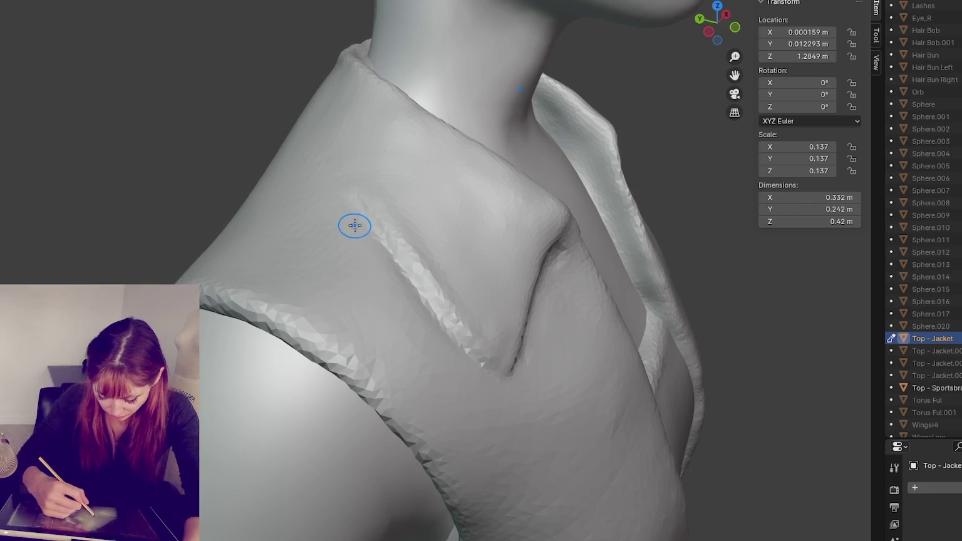
drag(367, 259, 431, 332)
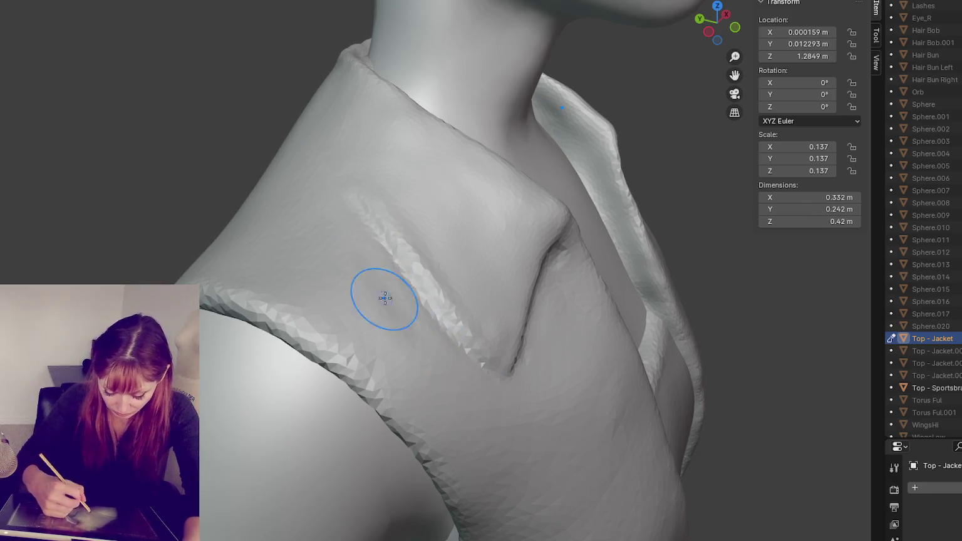
drag(316, 292, 415, 352)
drag(359, 225, 430, 333)
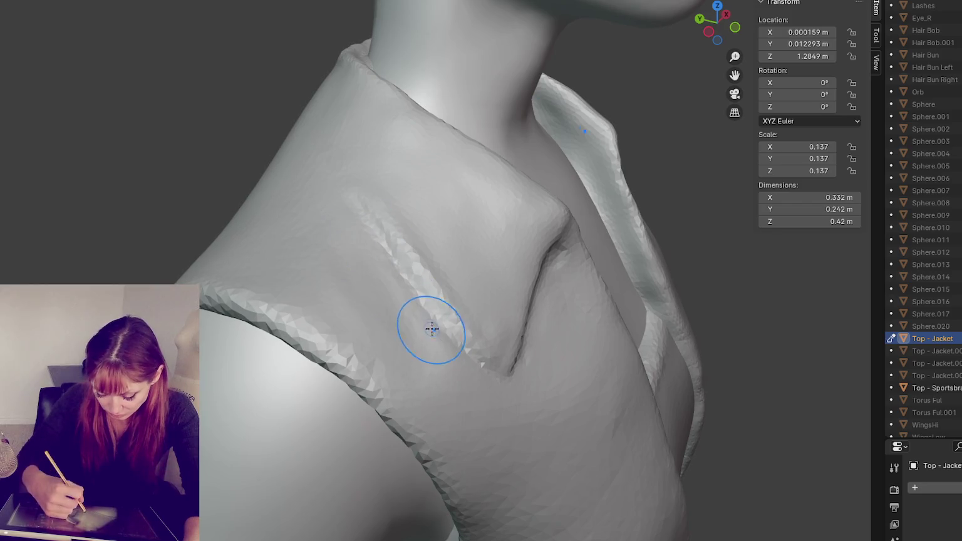
mouse_move(388, 266)
middle_down()
mouse_move(401, 318)
mouse_move(255, 305)
middle_up()
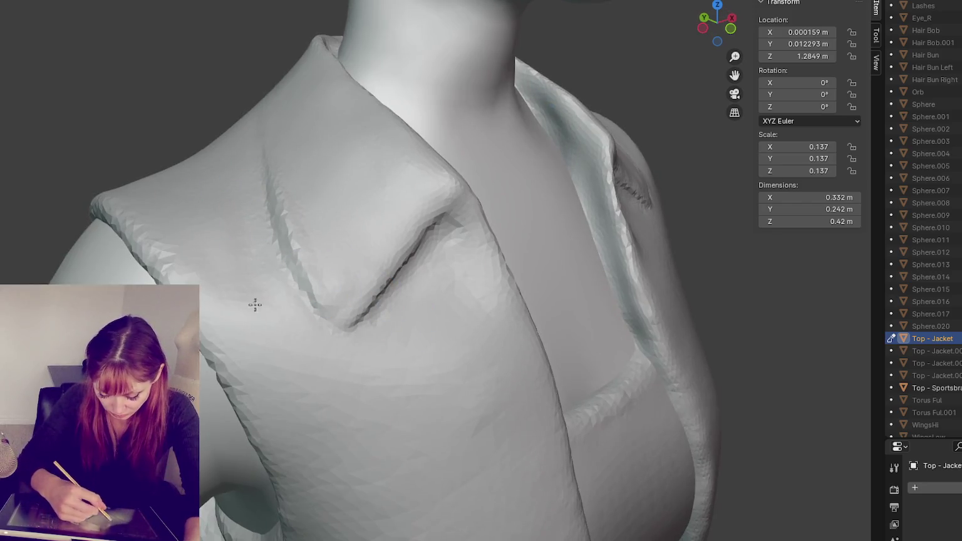
middle_drag(274, 337, 229, 288)
scroll(230, 287, down, 5)
scroll(113, 254, up, 3)
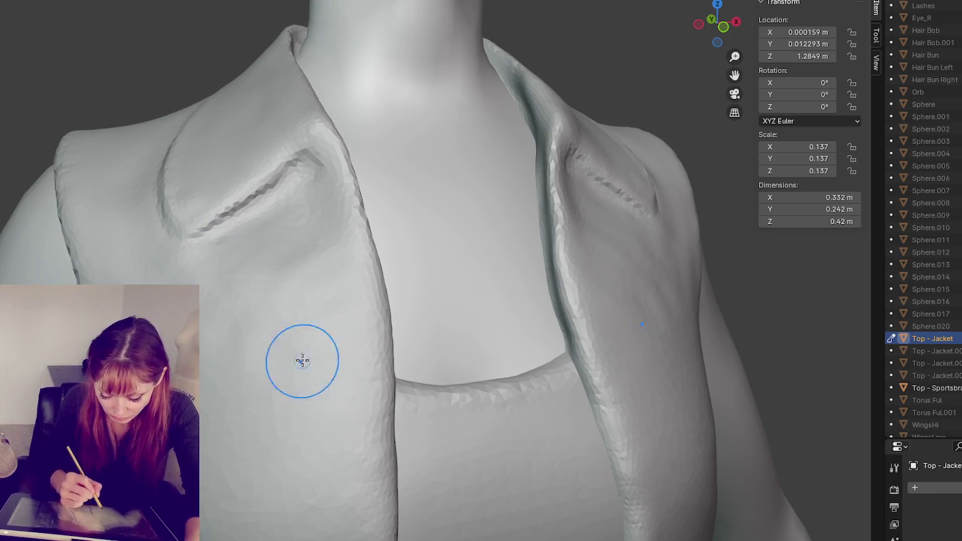
Sculpt a dark crease on the right shoulder where the lapel meets it.
middle_drag(664, 236, 566, 349)
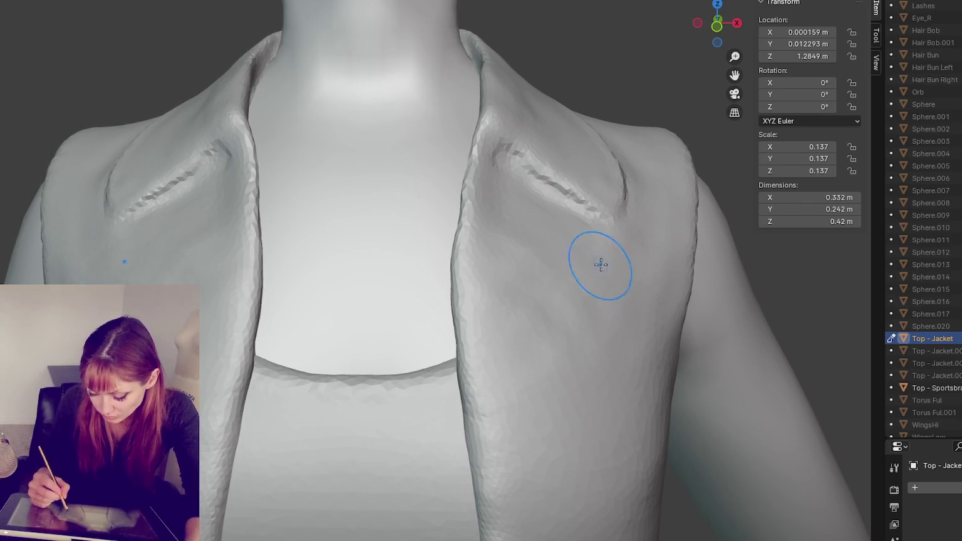
middle_drag(601, 215, 639, 200)
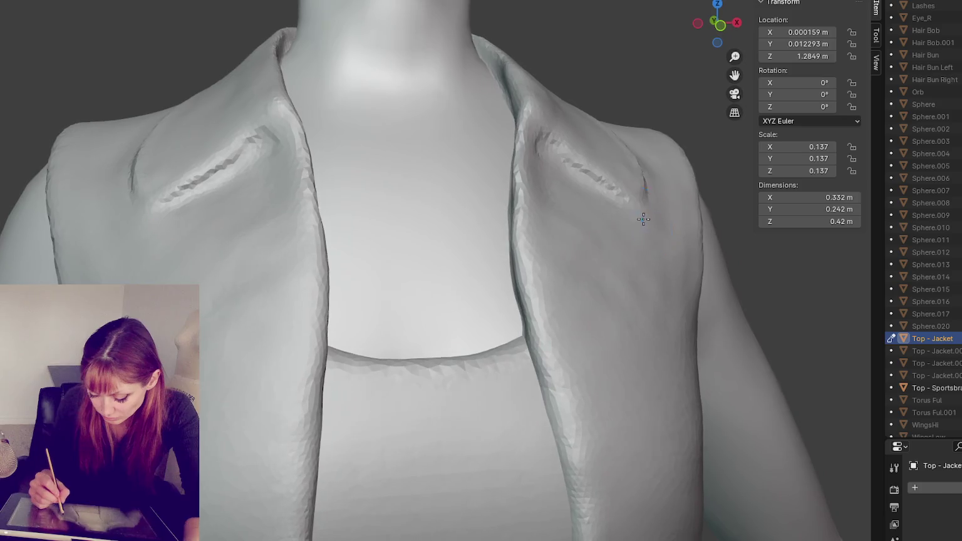
drag(620, 168, 634, 199)
mouse_move(634, 199)
middle_down()
mouse_move(627, 219)
mouse_move(523, 311)
middle_up()
scroll(623, 214, up, 5)
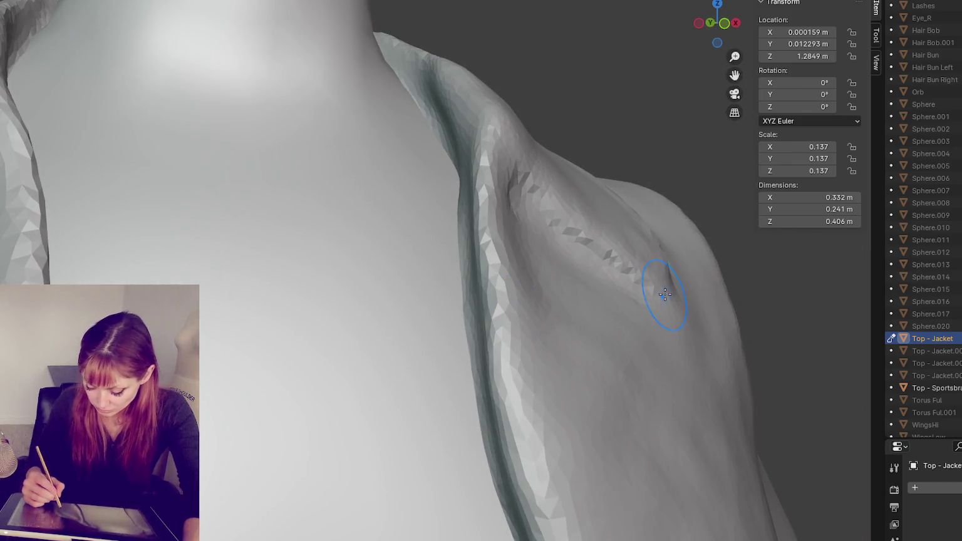
Add strokes along the shoulder crease and extend it up toward the shoulder seam.
mouse_move(661, 283)
mouse_down()
mouse_move(644, 289)
mouse_move(633, 257)
mouse_up()
mouse_move(634, 257)
middle_down()
mouse_move(664, 285)
mouse_move(477, 272)
middle_up()
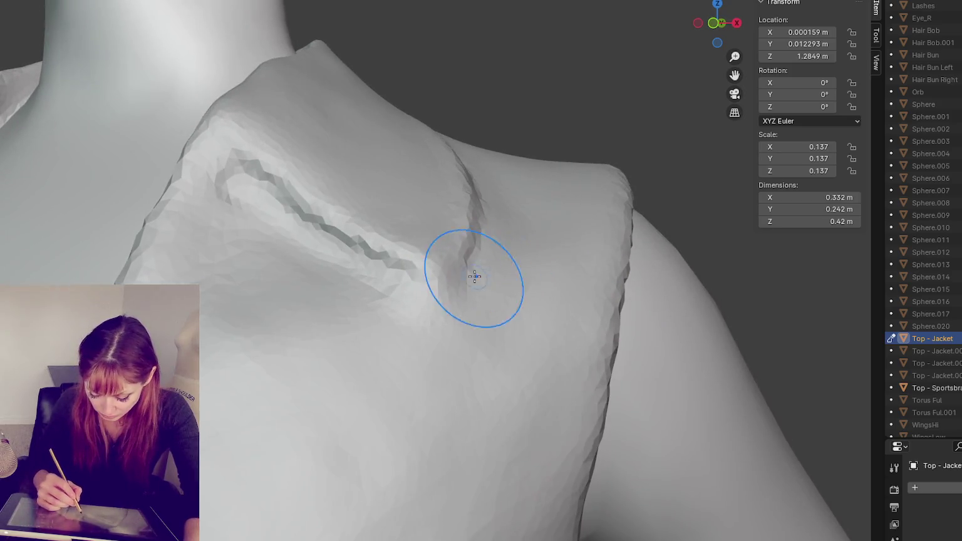
mouse_move(470, 286)
mouse_down()
mouse_move(402, 286)
mouse_move(412, 294)
mouse_move(322, 264)
mouse_up()
middle_drag(409, 292, 472, 311)
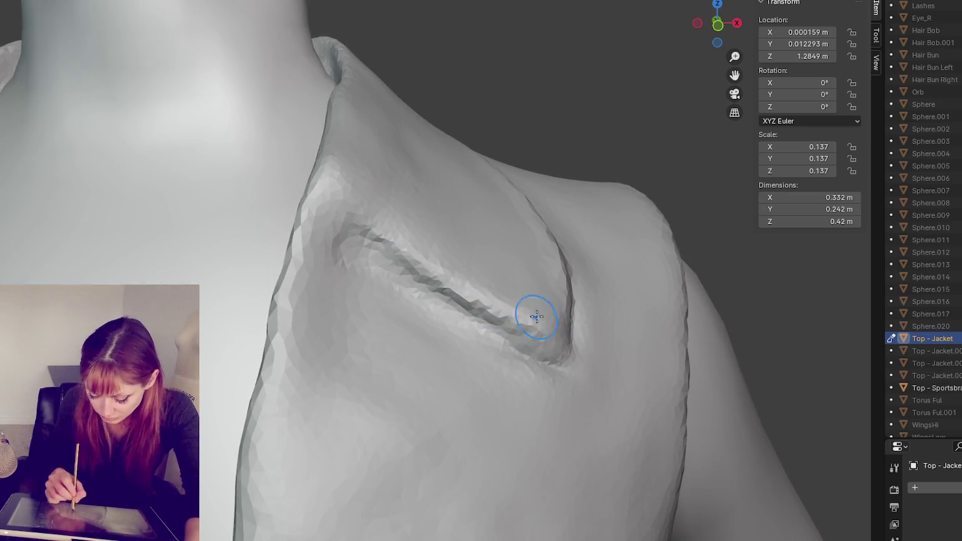
drag(607, 337, 566, 341)
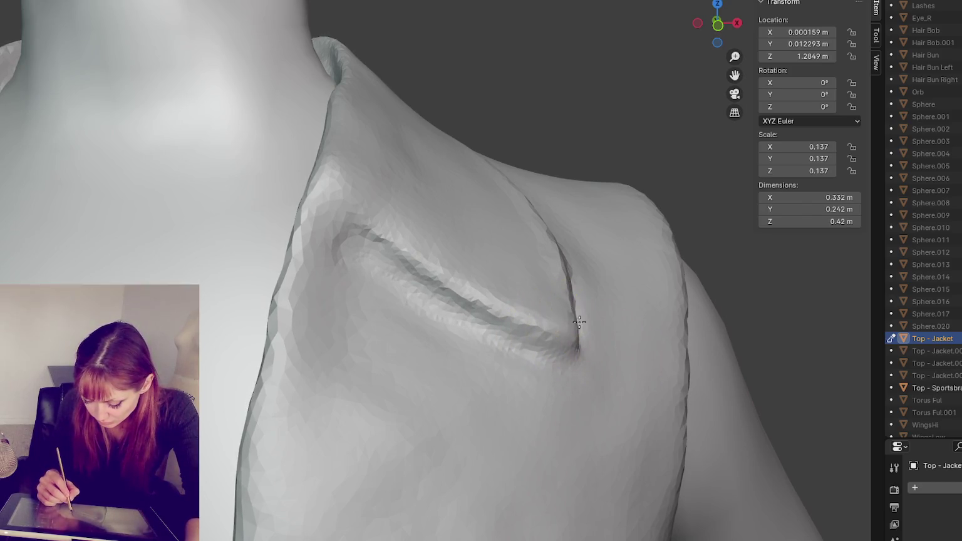
mouse_move(591, 343)
middle_down()
mouse_move(498, 346)
mouse_move(106, 301)
middle_up()
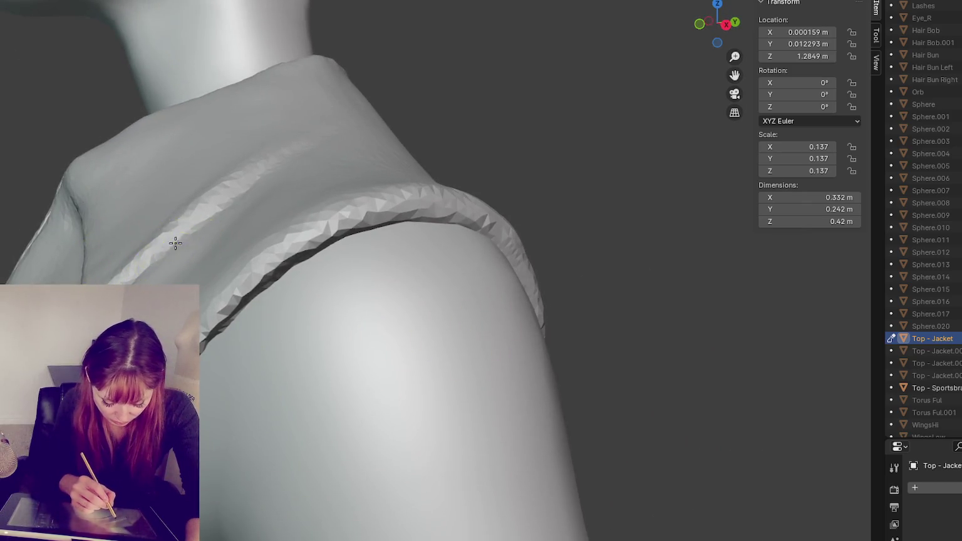
Deepen the diagonal crease under the right lapel and smooth its lower edge.
drag(247, 195, 241, 202)
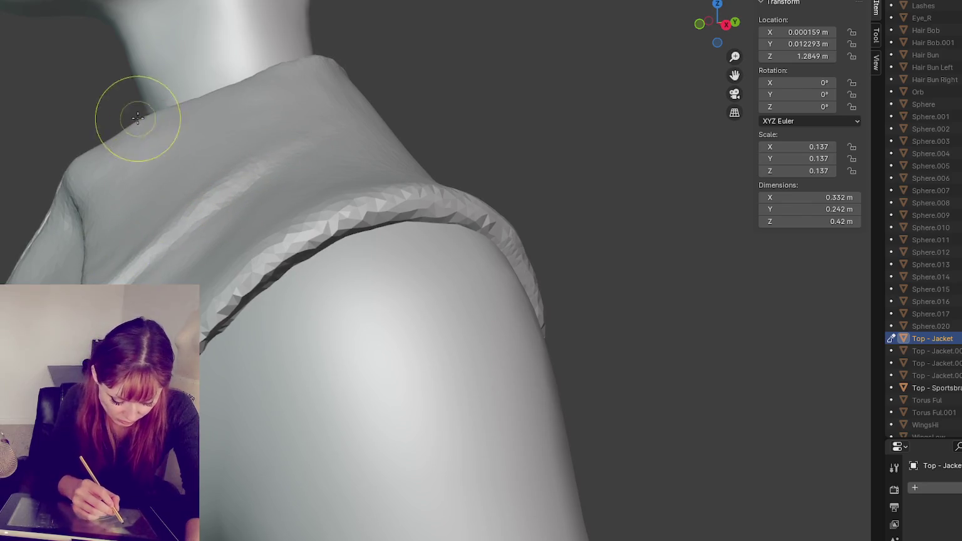
middle_drag(173, 117, 204, 135)
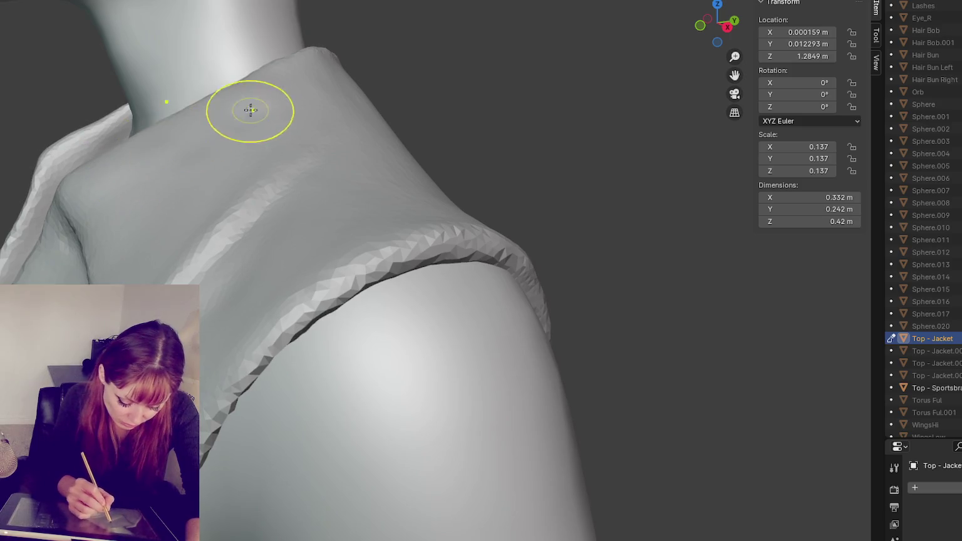
middle_drag(251, 107, 261, 122)
mouse_move(299, 186)
middle_down()
mouse_move(404, 165)
mouse_move(344, 215)
middle_up()
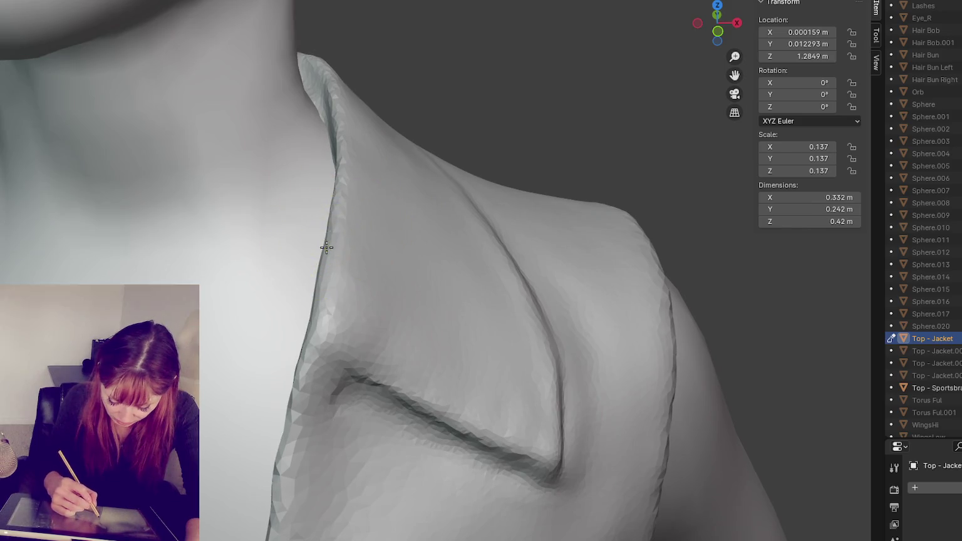
middle_drag(348, 399, 257, 269)
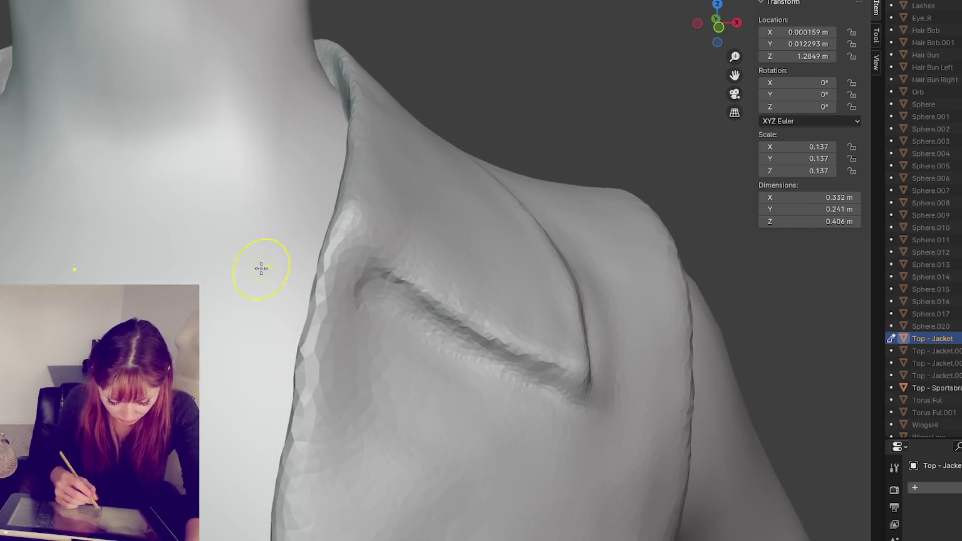
mouse_move(365, 279)
mouse_down()
mouse_move(393, 306)
mouse_move(392, 289)
mouse_move(426, 313)
mouse_up()
middle_drag(425, 313, 432, 310)
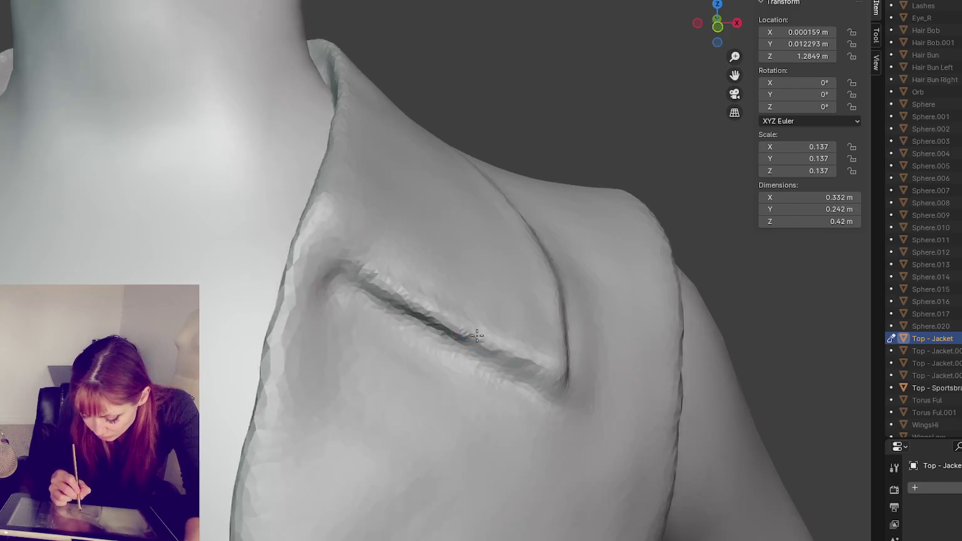
drag(425, 310, 502, 357)
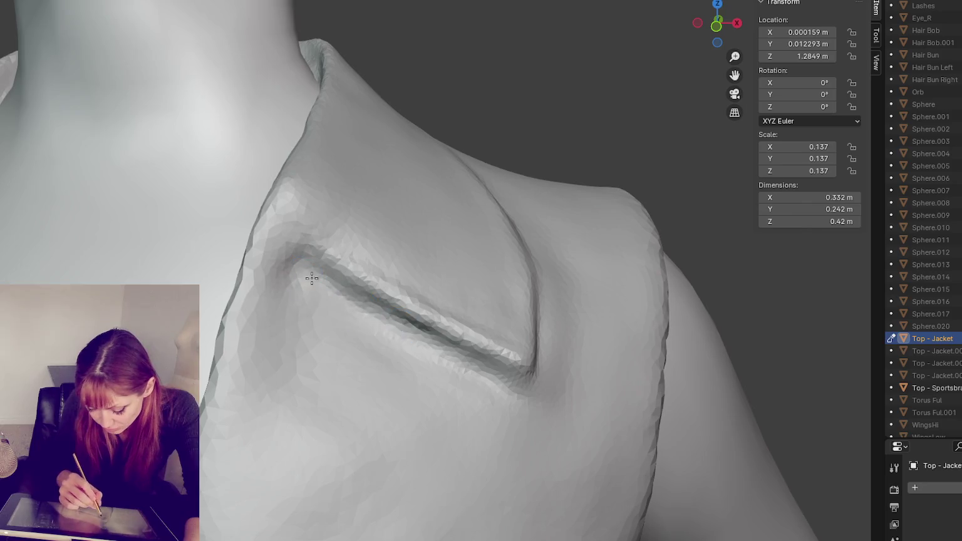
drag(338, 288, 450, 354)
drag(385, 317, 530, 389)
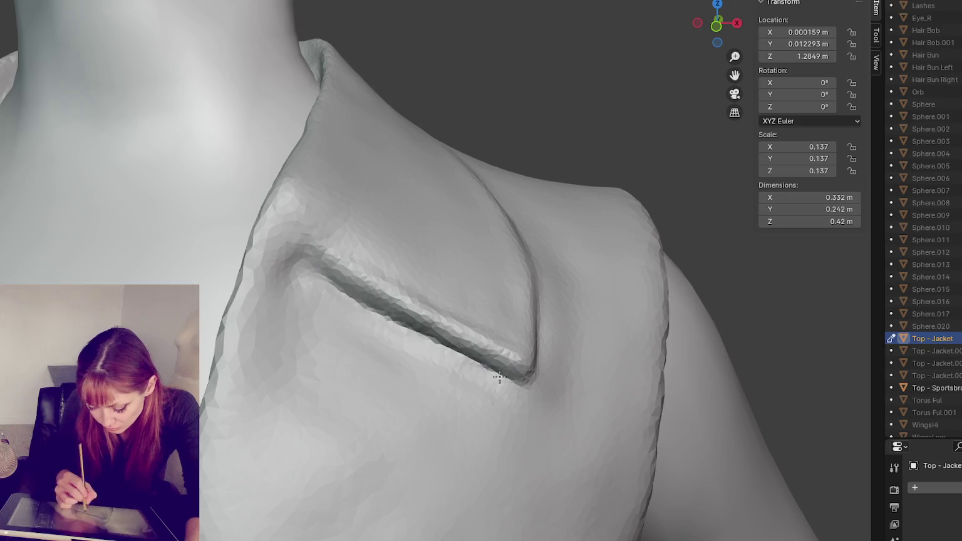
middle_drag(497, 376, 266, 314)
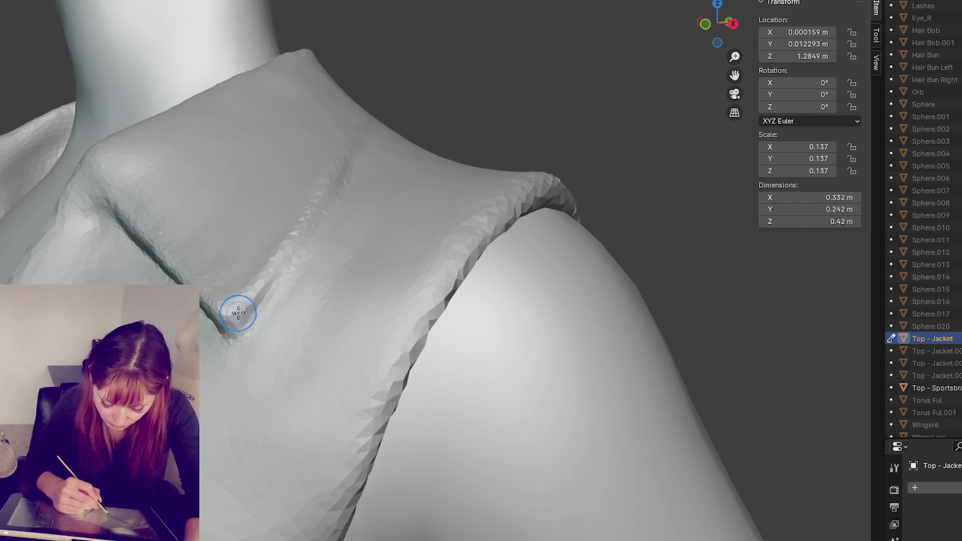
Sharpen the collar fold along the shoulder and test re-sculpting the lapel crease's lower end.
drag(311, 221, 365, 163)
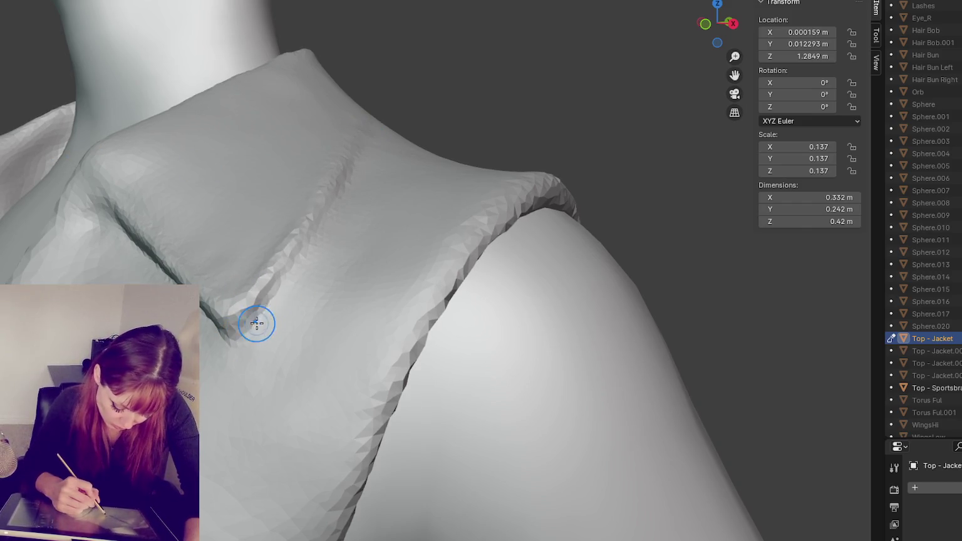
drag(303, 252, 239, 341)
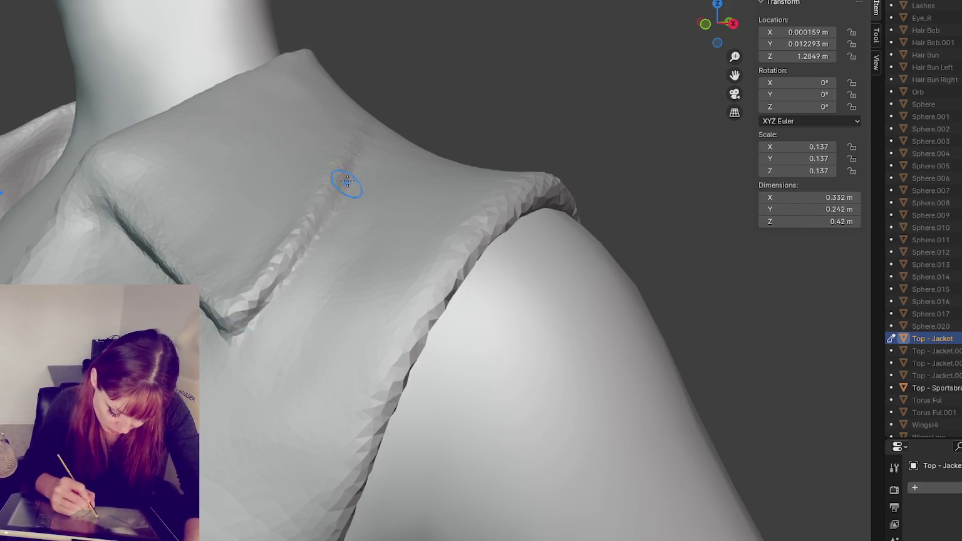
middle_drag(321, 300, 460, 337)
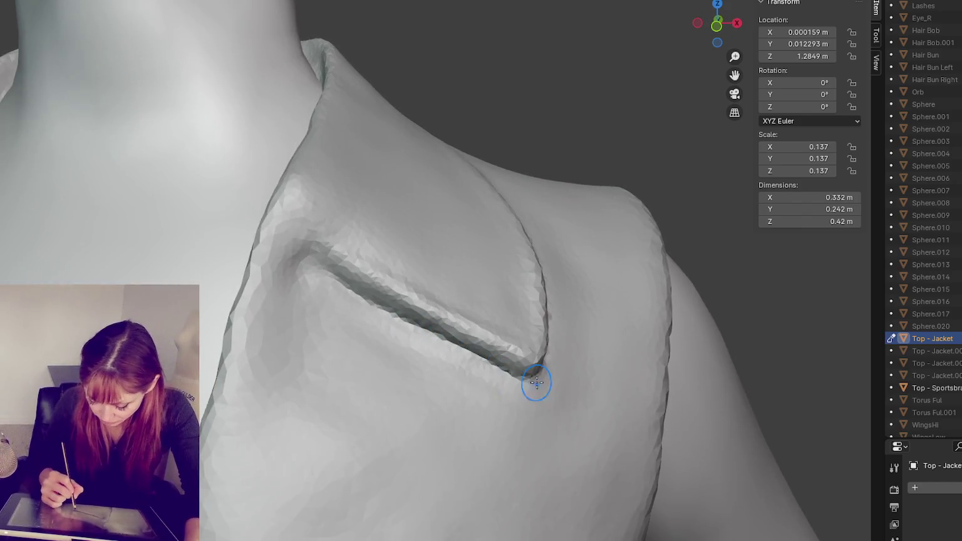
drag(587, 381, 543, 375)
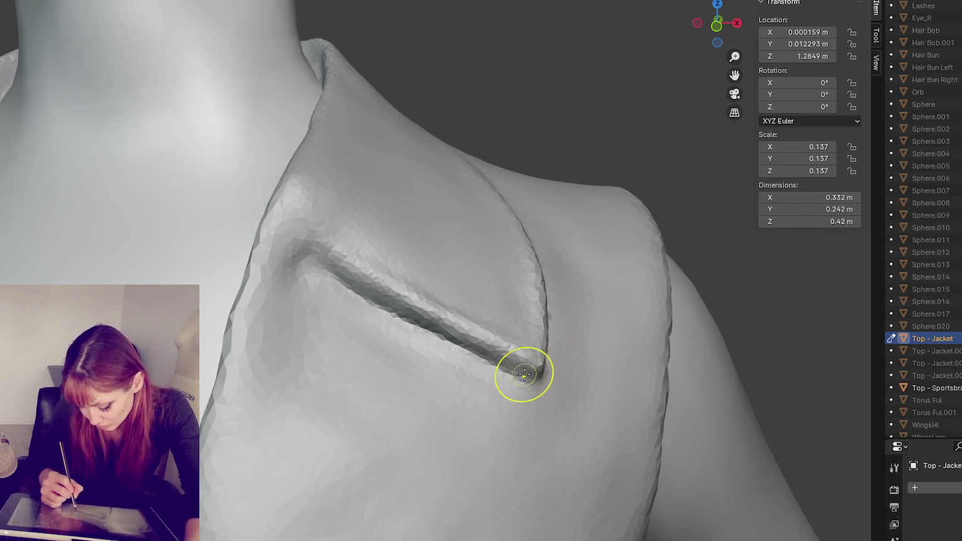
key(ctrl+z)
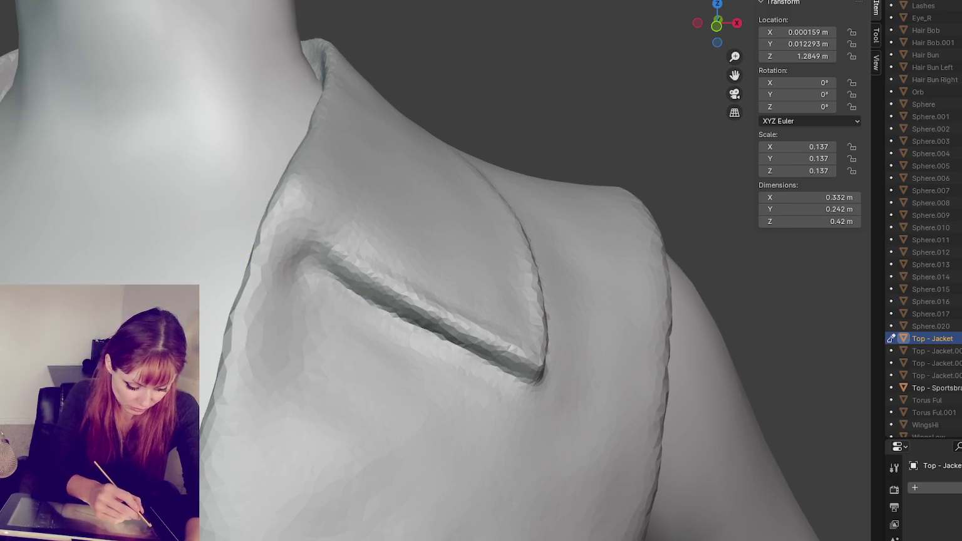
mouse_move(338, 367)
middle_down()
mouse_move(370, 368)
mouse_move(350, 351)
middle_up()
key(ctrl+shift+z)
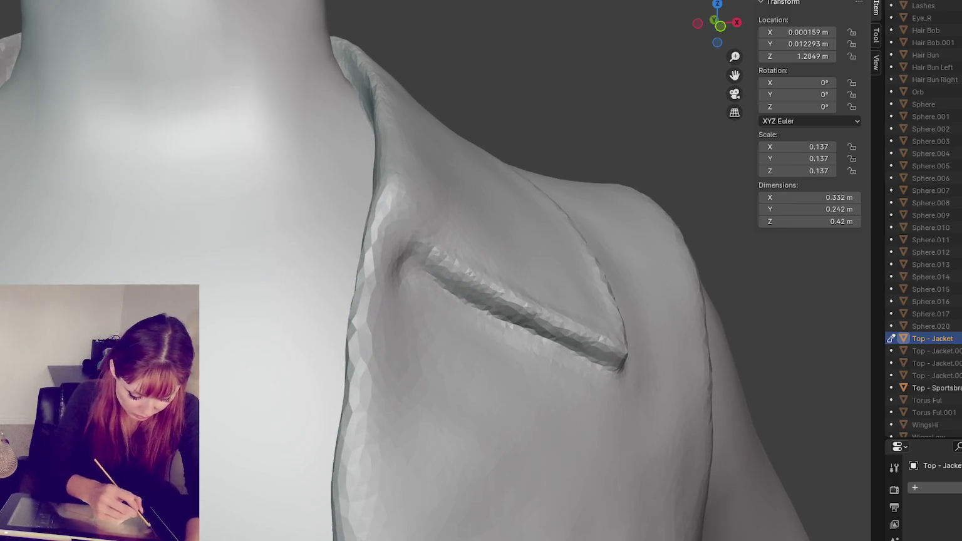
key(ctrl+z)
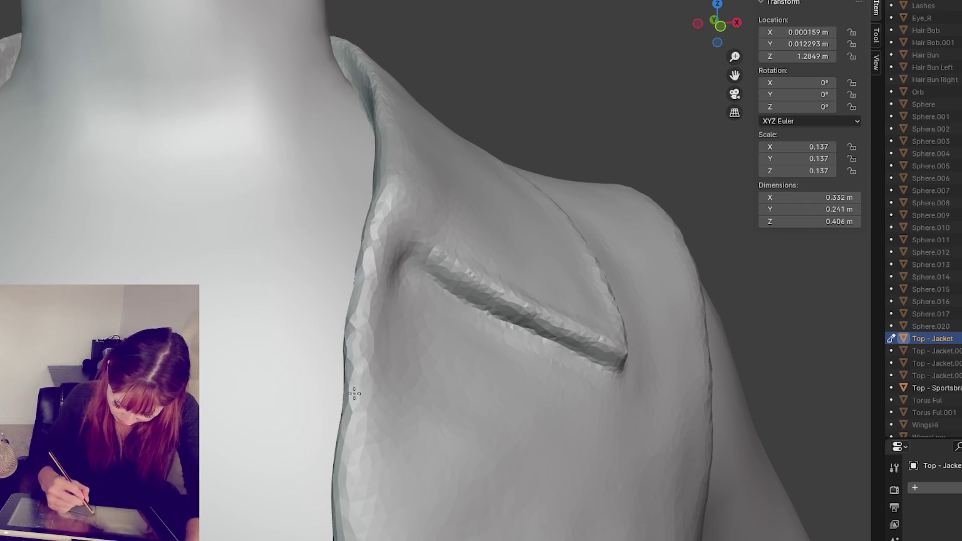
key(ctrl+shift+z)
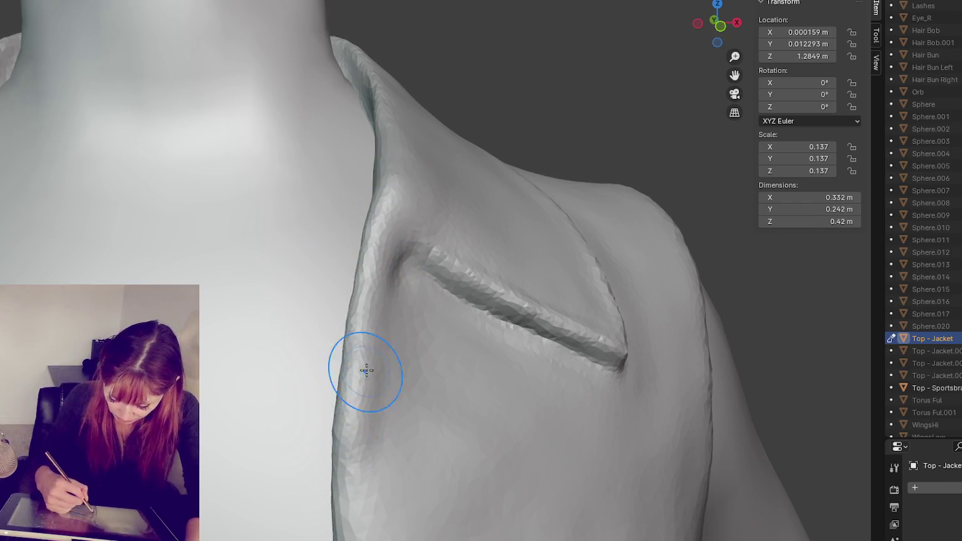
Undo a stroke on the lapel's front edge, then reshape and sharpen the collar's folded edge.
middle_drag(367, 369, 350, 311)
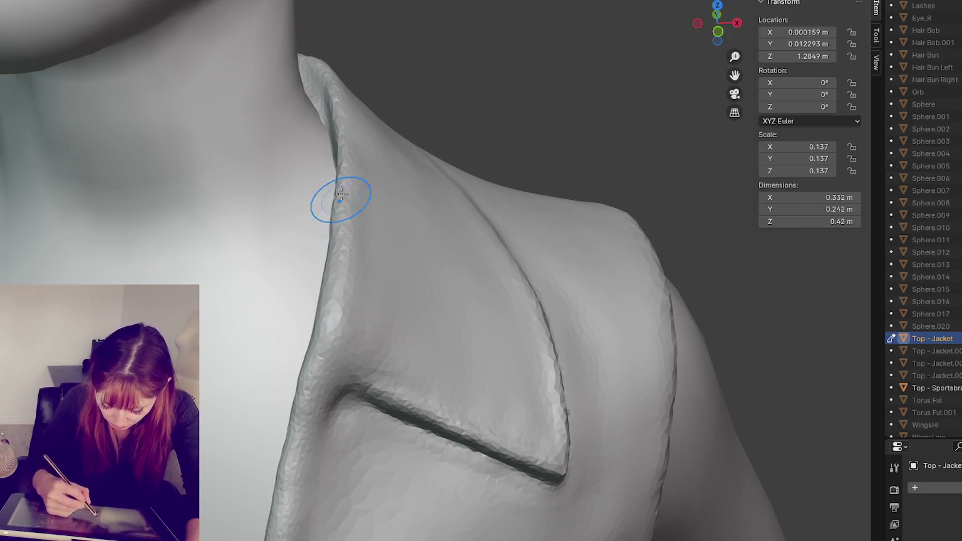
key(ctrl+z)
middle_drag(348, 199, 303, 92)
drag(303, 91, 231, 298)
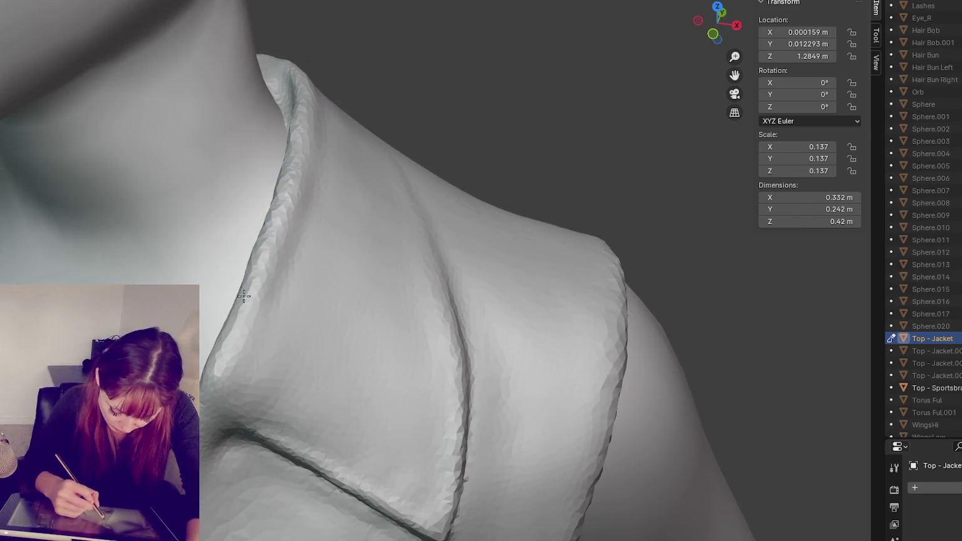
middle_drag(314, 197, 283, 137)
mouse_move(283, 137)
mouse_down()
mouse_move(275, 43)
mouse_move(255, 107)
mouse_up()
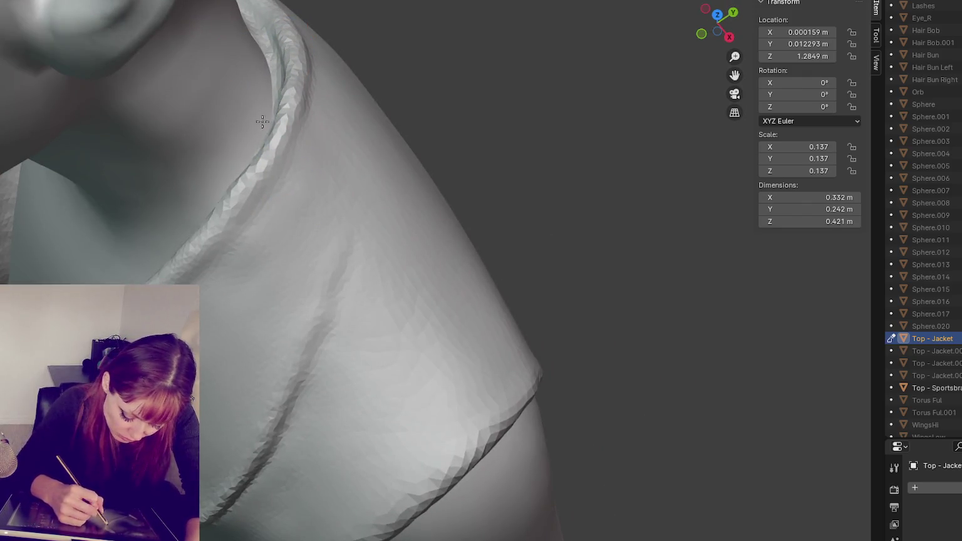
Reshape the collar ridge behind the neck from a rear view.
middle_drag(262, 121, 323, 83)
mouse_move(314, 37)
middle_down()
mouse_move(290, 118)
mouse_move(360, 311)
mouse_move(350, 319)
middle_up()
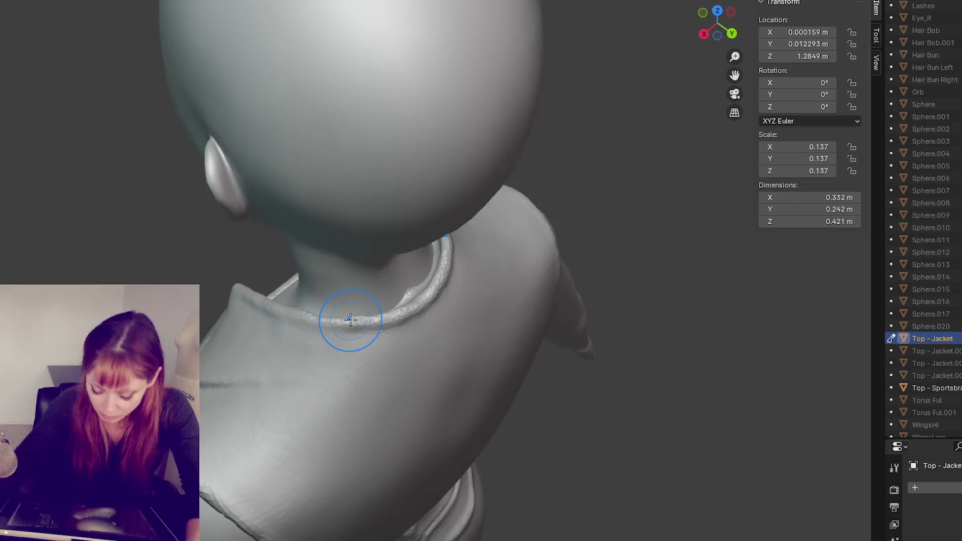
middle_drag(412, 286, 404, 251)
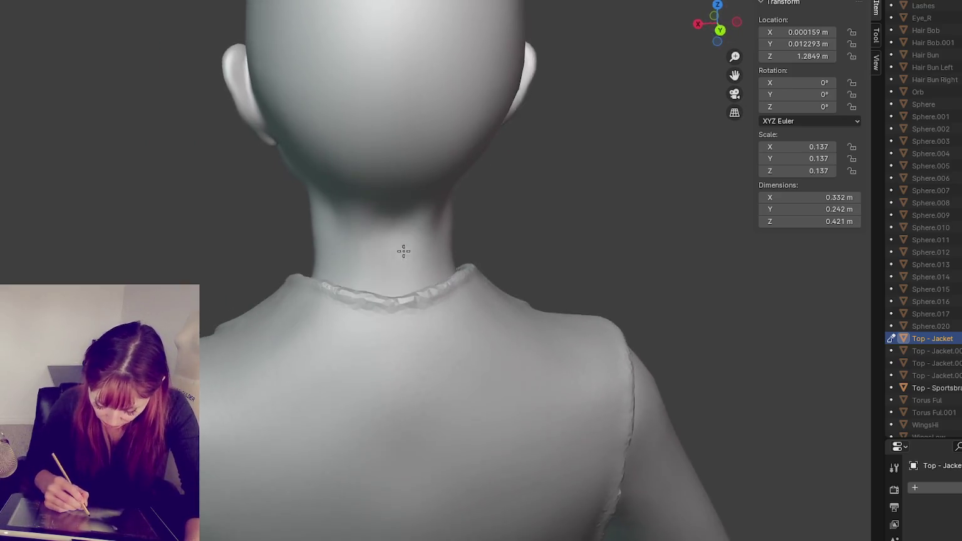
drag(432, 276, 376, 296)
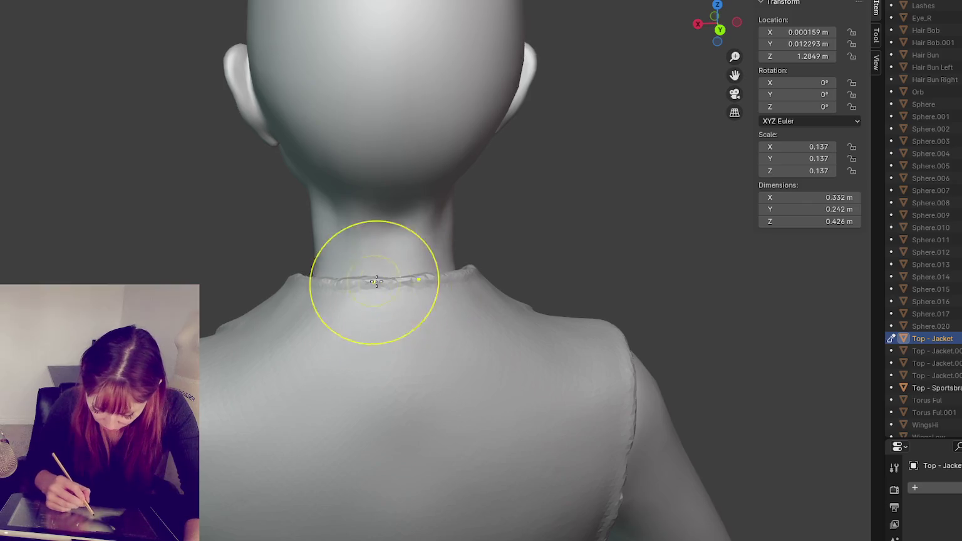
drag(326, 279, 408, 301)
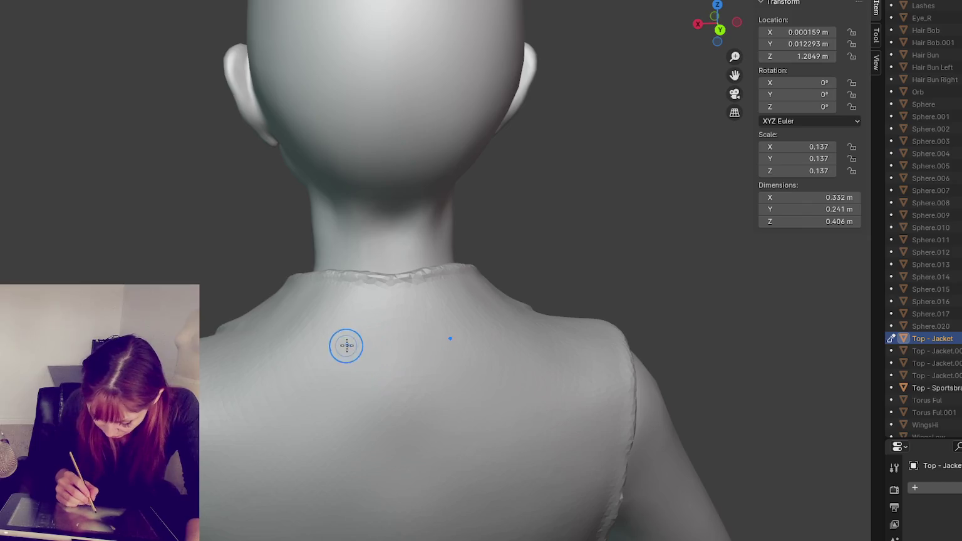
Carve a groove across the upper back, redoing it after an undo.
drag(346, 343, 435, 344)
key(ctrl+z)
scroll(436, 339, up, 1)
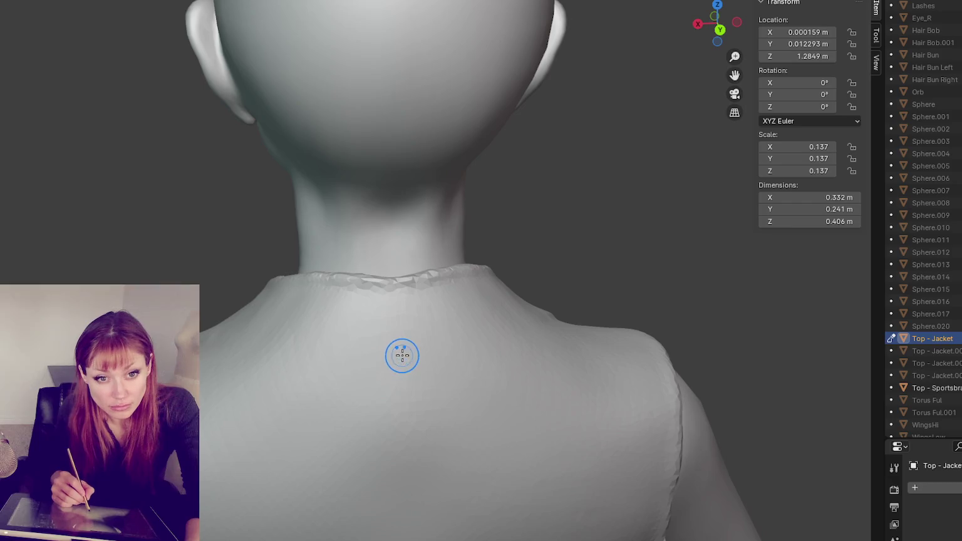
drag(365, 331, 484, 322)
drag(324, 332, 462, 322)
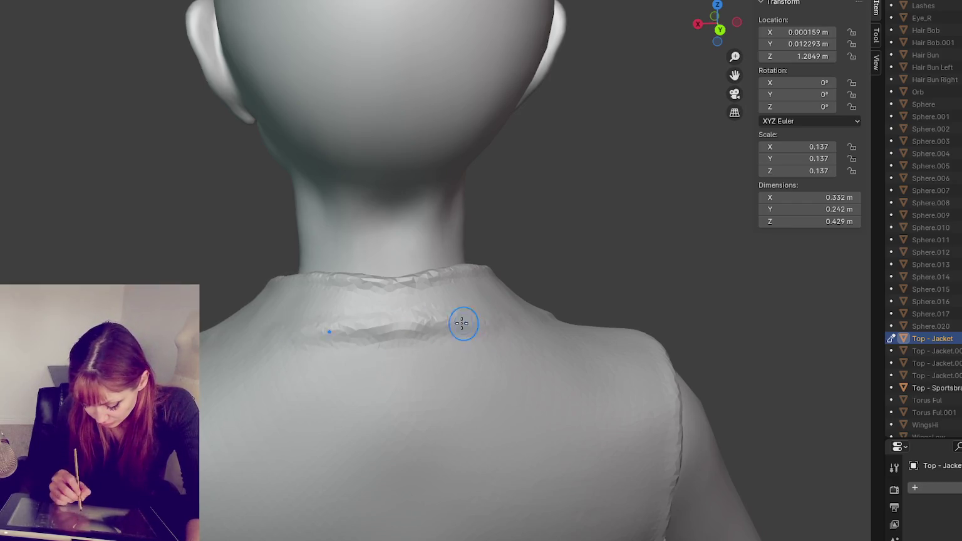
middle_drag(462, 322, 508, 330)
Sculpt a ridge along the back of the collar and down along the shoulder.
mouse_move(580, 332)
middle_down()
mouse_move(457, 348)
mouse_move(559, 362)
mouse_move(452, 279)
middle_up()
mouse_move(452, 279)
mouse_down()
mouse_move(488, 266)
mouse_move(357, 287)
mouse_up()
middle_drag(357, 287, 438, 300)
mouse_move(438, 301)
mouse_down()
mouse_move(423, 351)
mouse_move(376, 338)
mouse_up()
mouse_move(375, 338)
middle_down()
mouse_move(417, 338)
mouse_move(374, 393)
middle_up()
mouse_move(330, 414)
middle_down()
mouse_move(377, 452)
mouse_move(595, 407)
middle_up()
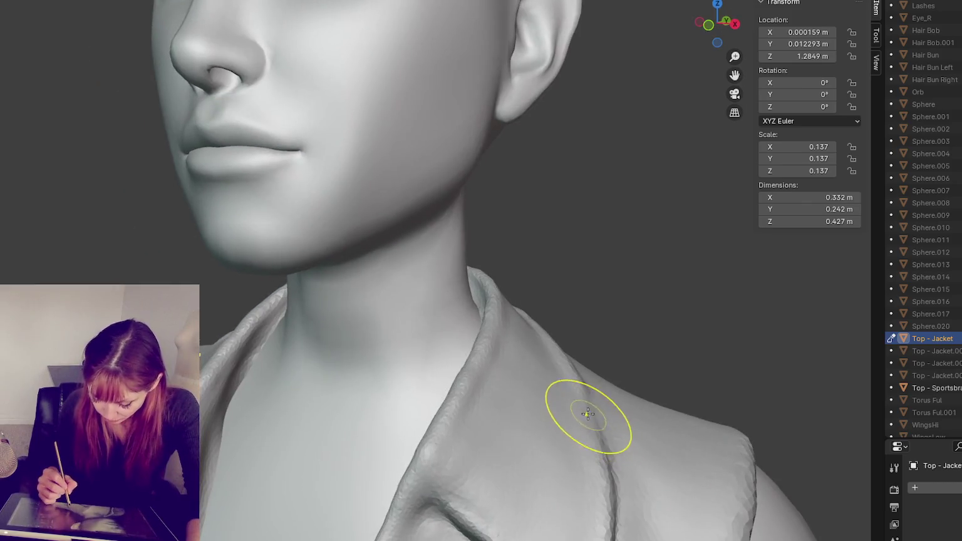
Smooth the jagged collar edge beneath and beside the neck.
ctrl+drag(606, 429, 578, 402)
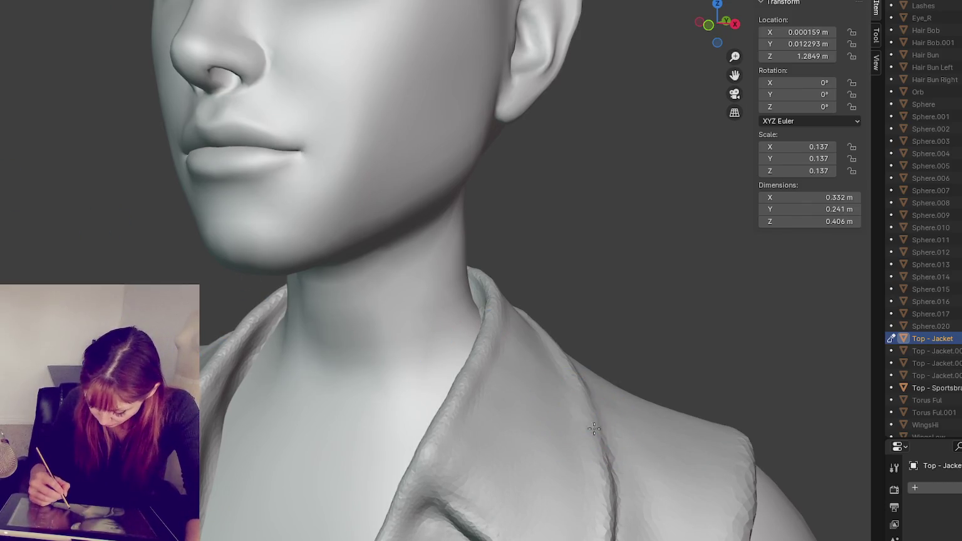
mouse_move(584, 388)
middle_down()
mouse_move(580, 498)
mouse_move(541, 423)
mouse_move(411, 429)
middle_up()
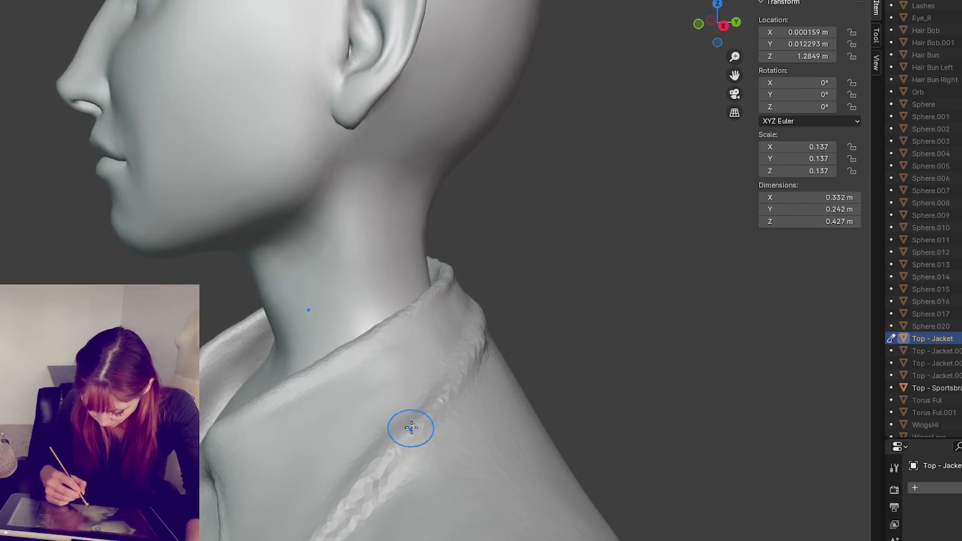
mouse_move(379, 497)
middle_down()
mouse_move(404, 470)
mouse_move(350, 412)
mouse_move(448, 357)
mouse_move(372, 350)
mouse_move(461, 316)
middle_up()
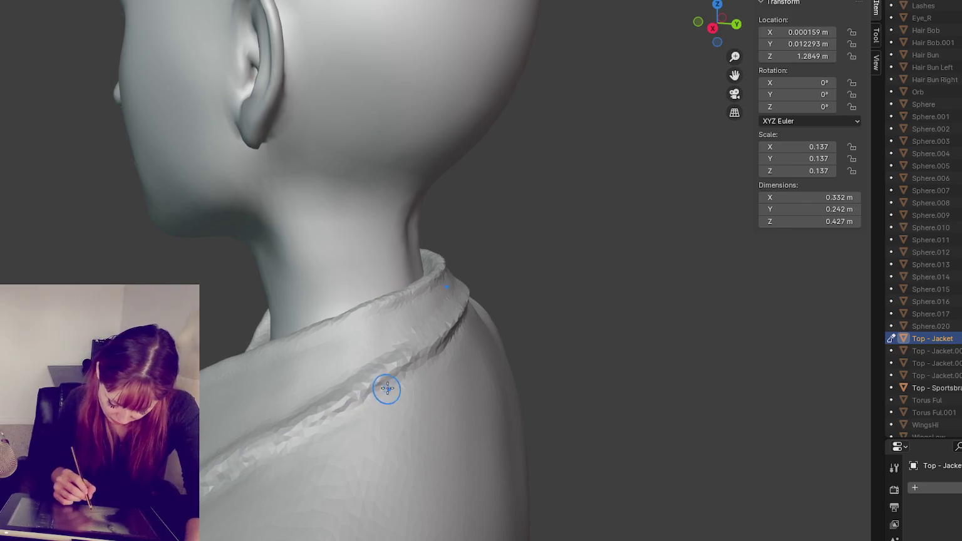
middle_drag(307, 417, 391, 405)
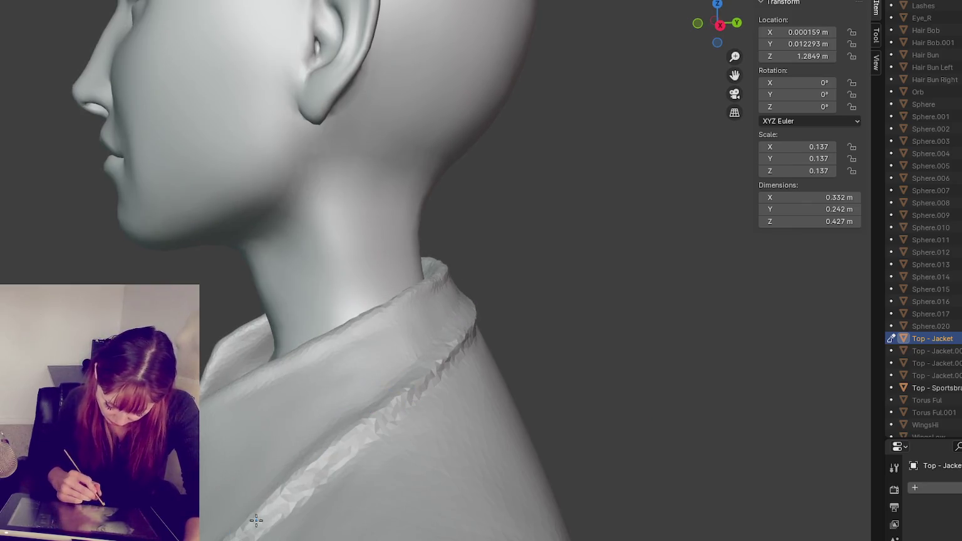
shift+drag(379, 394, 290, 461)
mouse_move(278, 380)
shift+mouse_down()
mouse_move(382, 311)
mouse_move(292, 369)
mouse_move(319, 347)
mouse_move(307, 344)
shift+mouse_up()
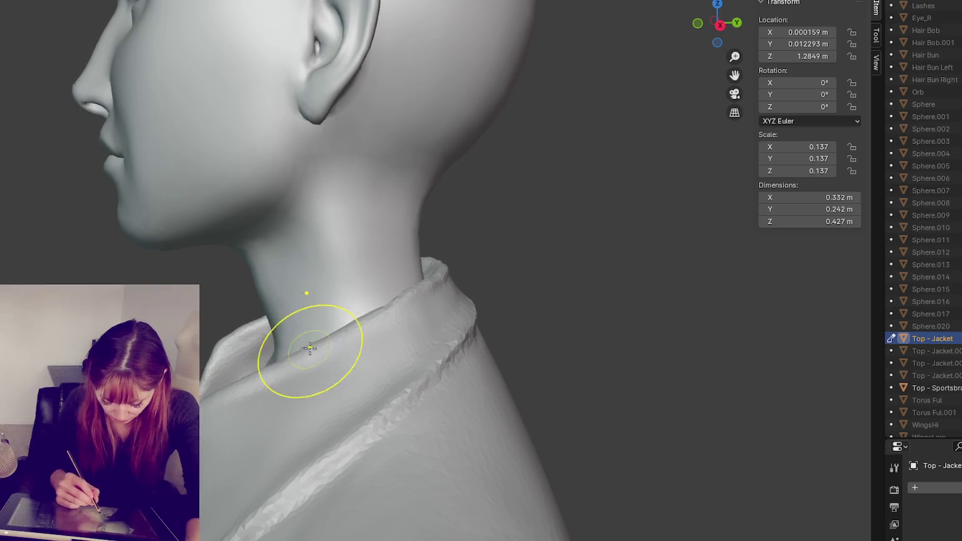
middle_drag(306, 344, 294, 382)
mouse_move(295, 383)
shift+mouse_down()
mouse_move(273, 393)
mouse_move(256, 360)
mouse_move(226, 342)
shift+mouse_up()
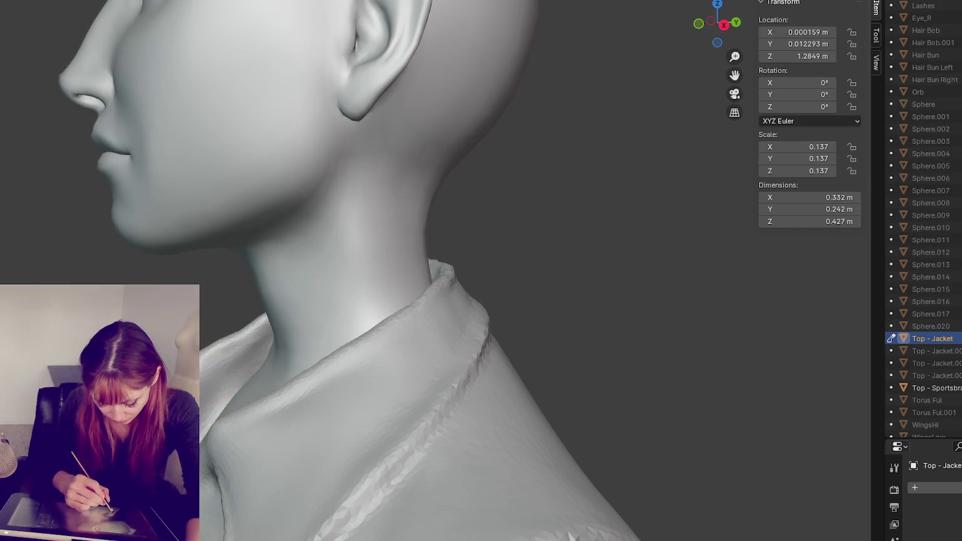
Sculpt along the collar edge from the front and smooth the lapel near its crease.
middle_drag(204, 357, 367, 386)
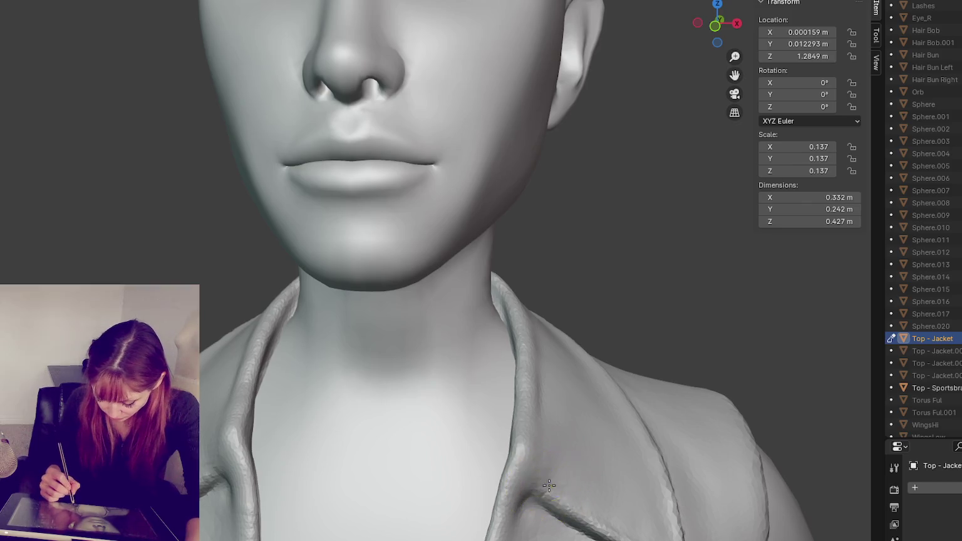
middle_drag(223, 492, 254, 420)
drag(254, 420, 213, 425)
drag(616, 460, 682, 485)
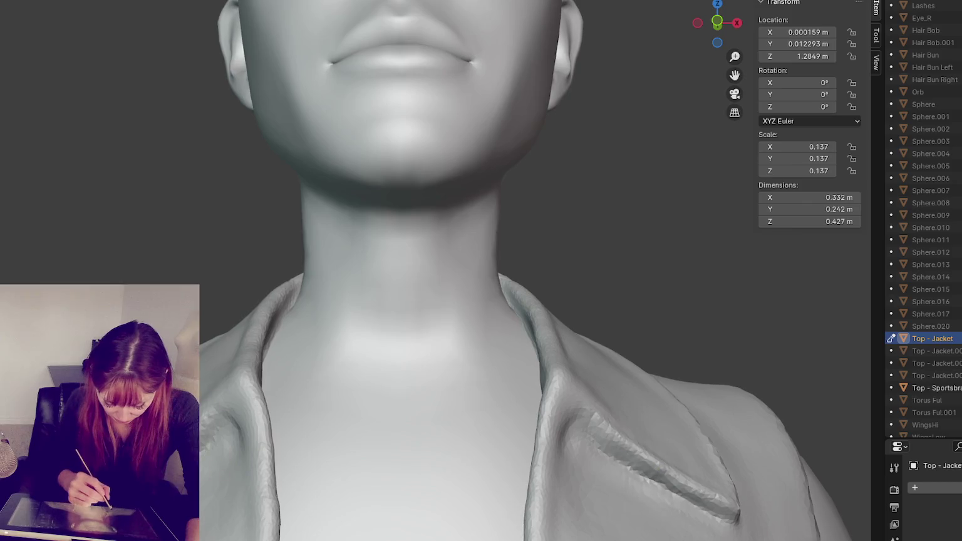
scroll(393, 315, down, 6)
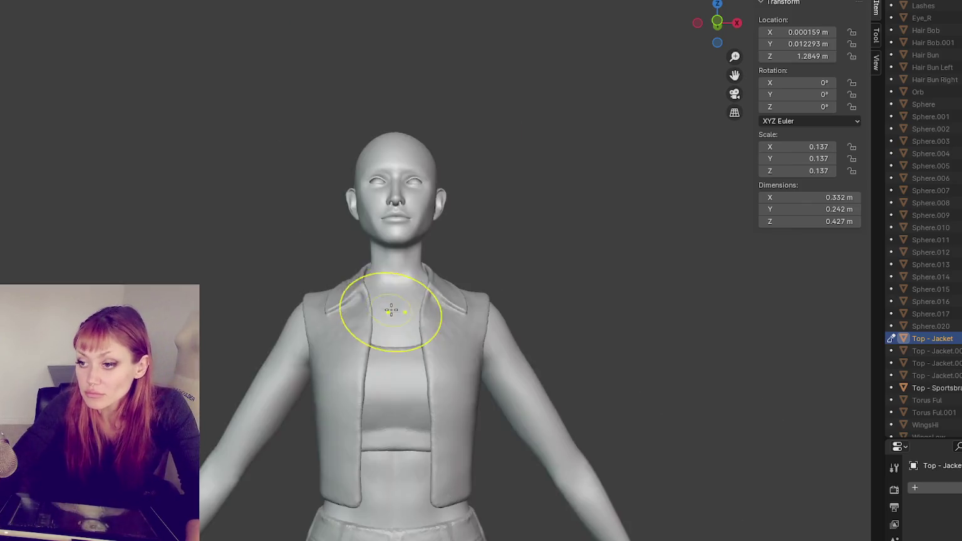
Sculpt along the left lapel edge and the right lapel over the chest.
scroll(397, 336, down, 3)
middle_drag(453, 300, 482, 287)
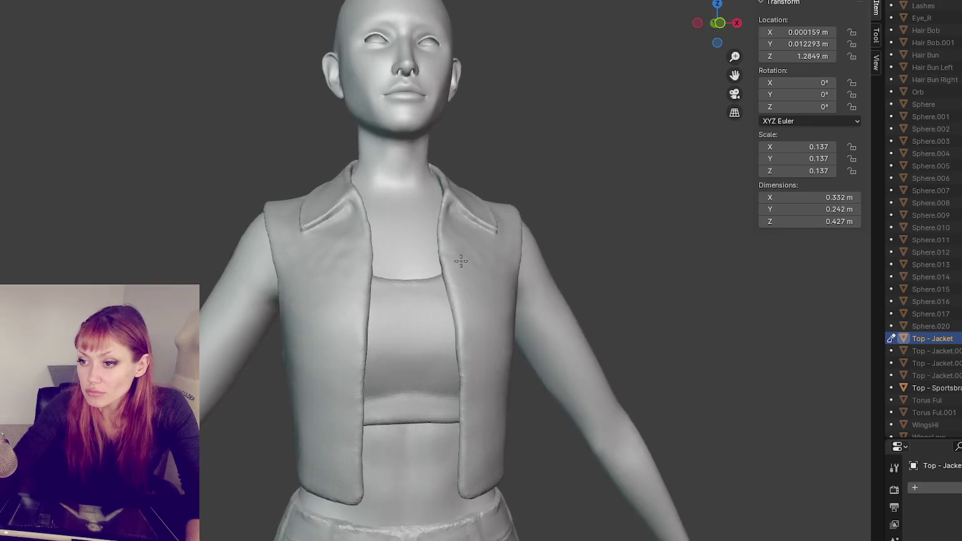
scroll(482, 286, down, 1)
scroll(476, 289, up, 1)
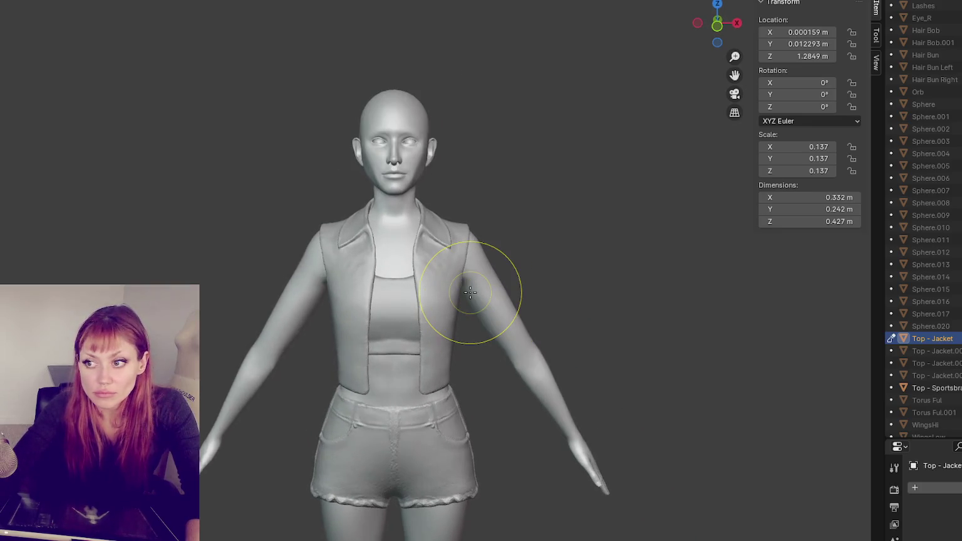
scroll(469, 291, up, 3)
scroll(470, 292, up, 1)
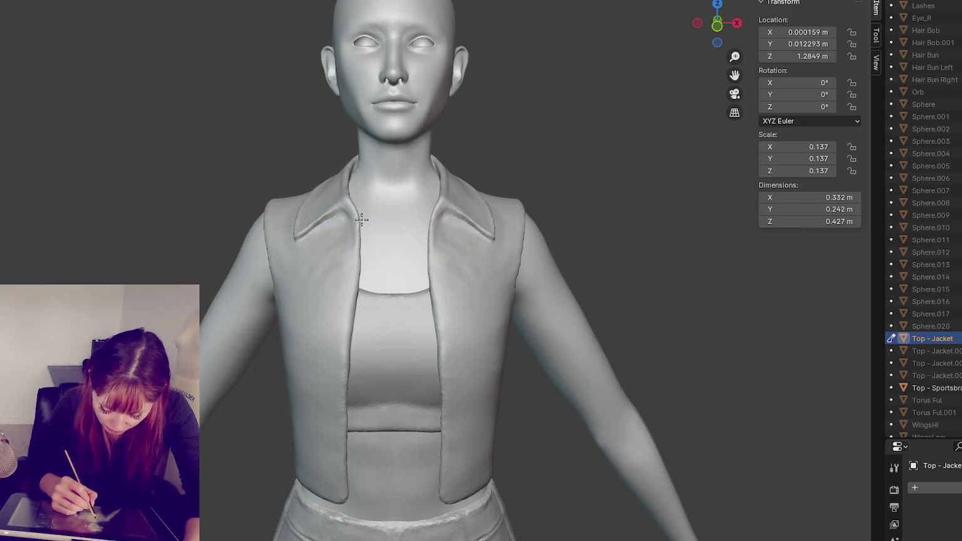
drag(361, 219, 359, 242)
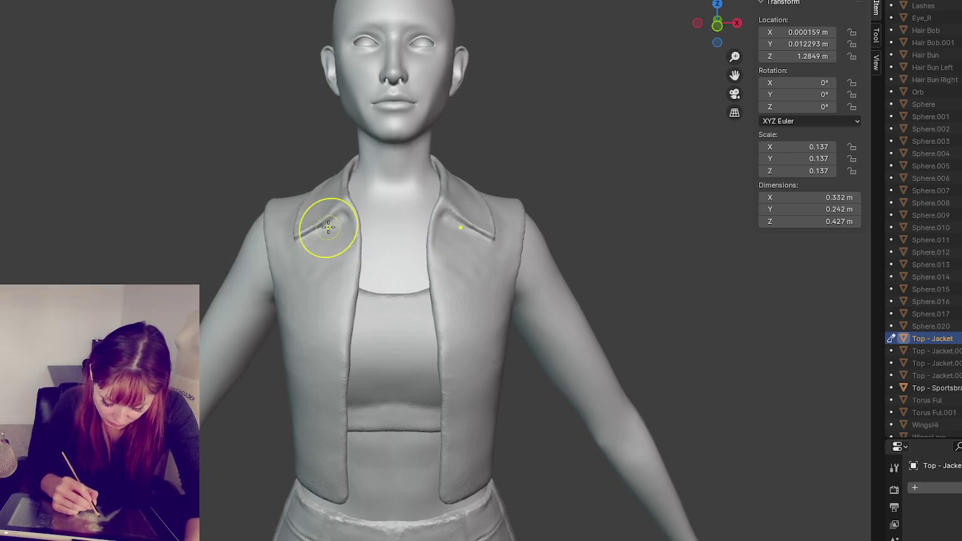
middle_drag(515, 236, 501, 297)
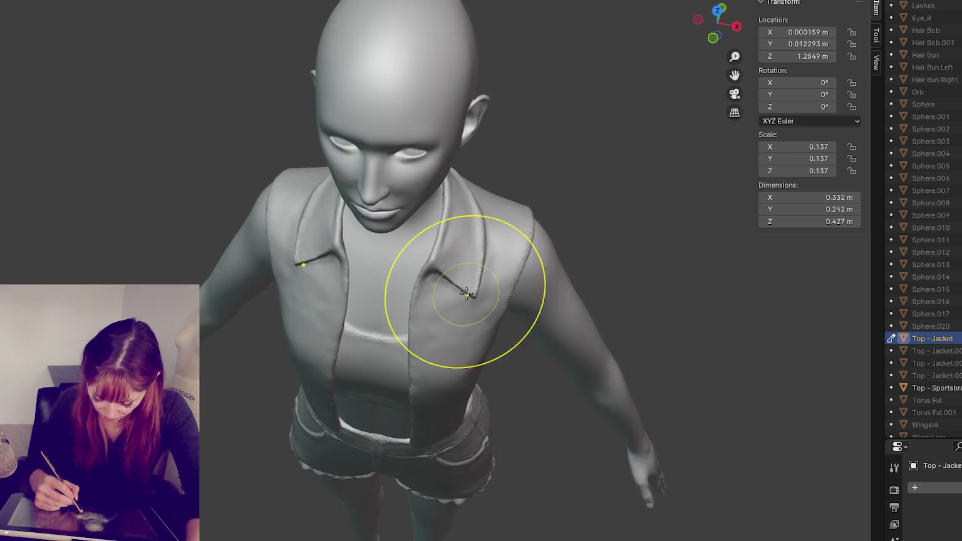
drag(501, 297, 418, 297)
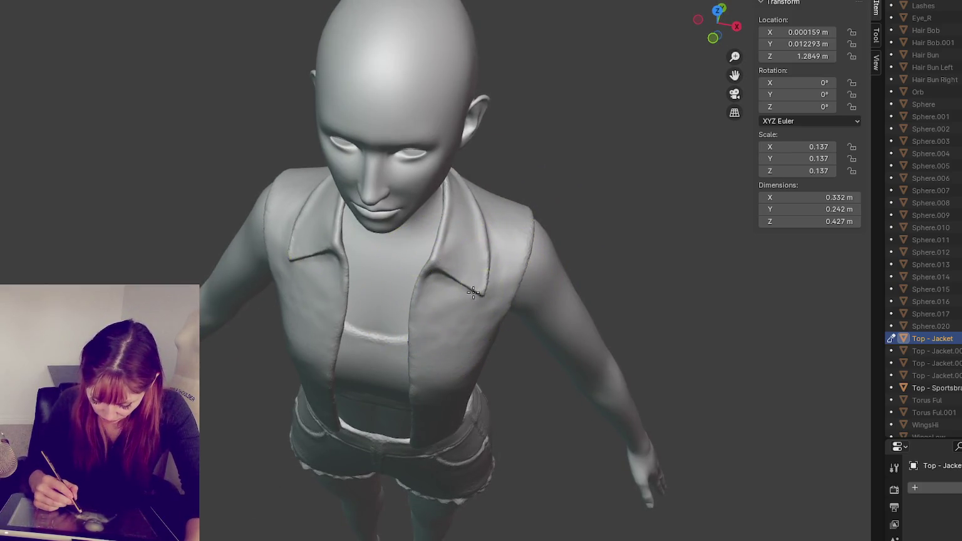
Reshape both lapels and the collar symmetrically, then enlarge the brush.
mouse_move(457, 263)
mouse_down()
mouse_move(483, 213)
mouse_move(476, 223)
mouse_up()
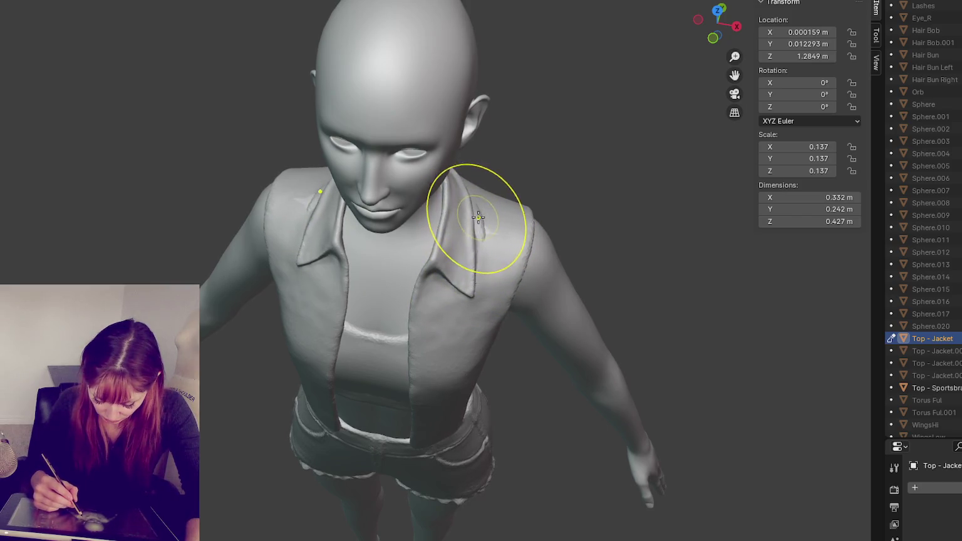
drag(453, 294, 475, 218)
middle_drag(495, 236, 486, 203)
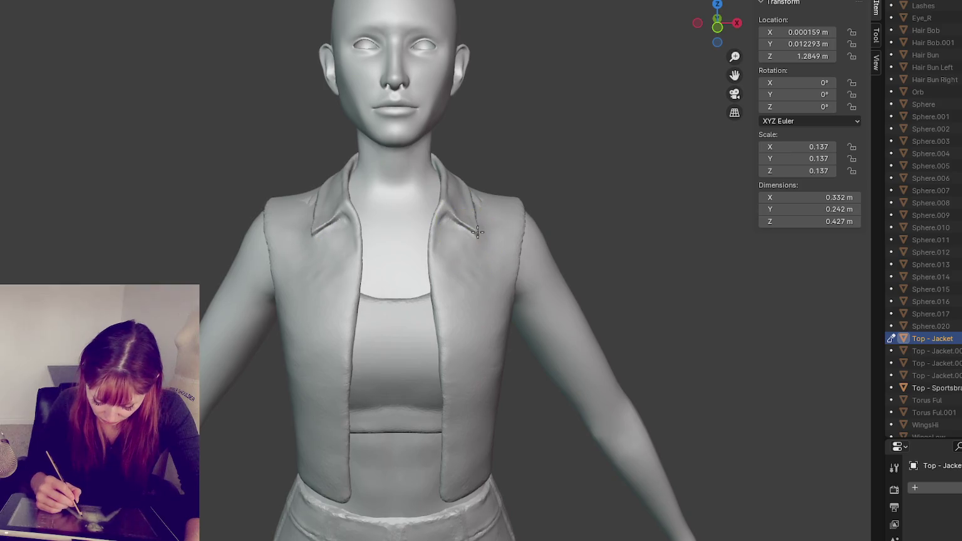
key(bracketright)
key(bracketright)
key(bracketright)
key(bracketright)
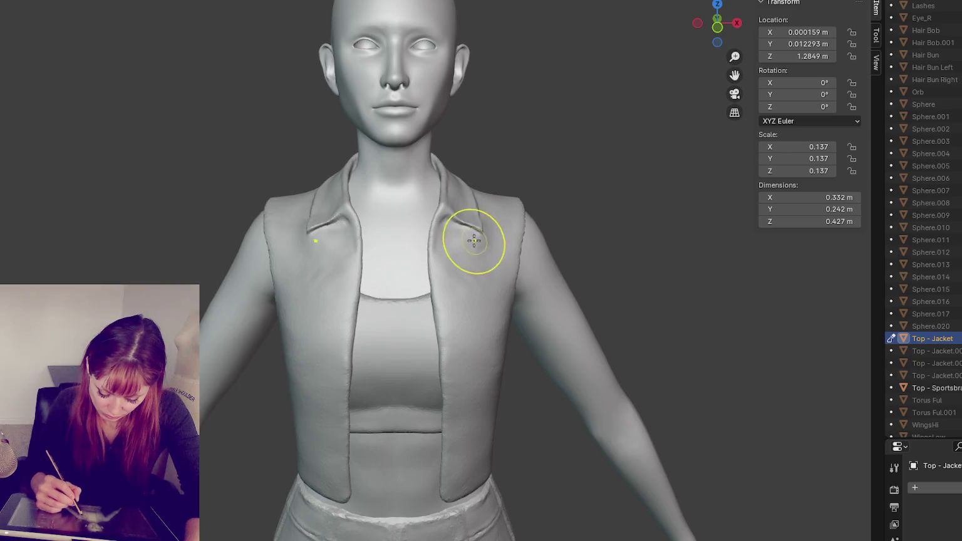
Reshape the back of the collar behind the neck from a side view.
mouse_move(494, 236)
middle_down()
mouse_move(592, 251)
mouse_move(564, 250)
mouse_move(579, 249)
middle_up()
middle_drag(322, 188, 375, 183)
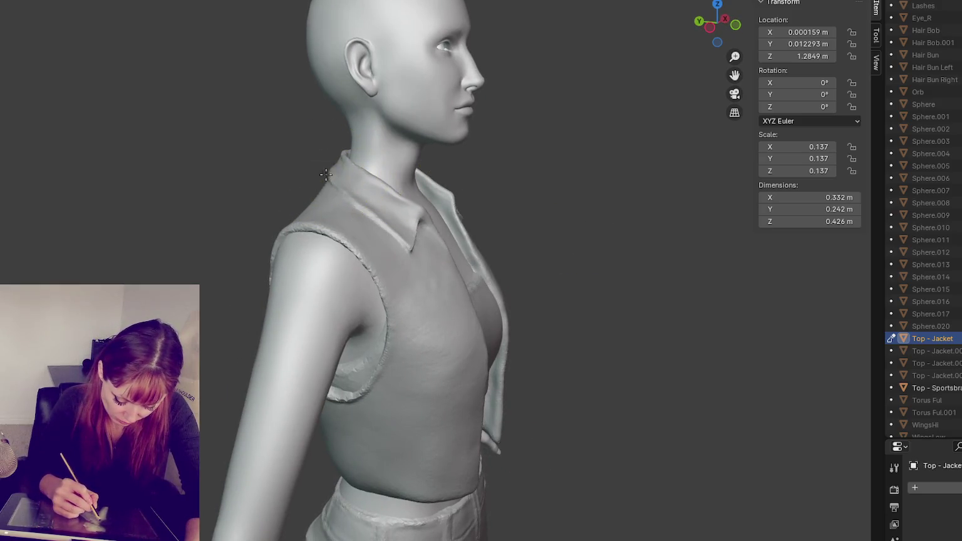
drag(335, 176, 337, 163)
middle_drag(334, 181, 338, 184)
drag(338, 184, 352, 189)
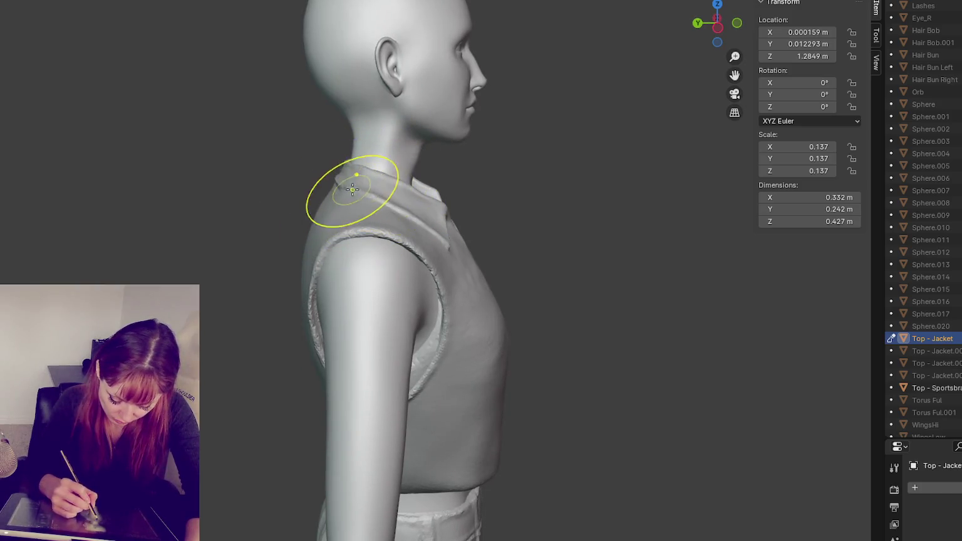
key(KP_1)
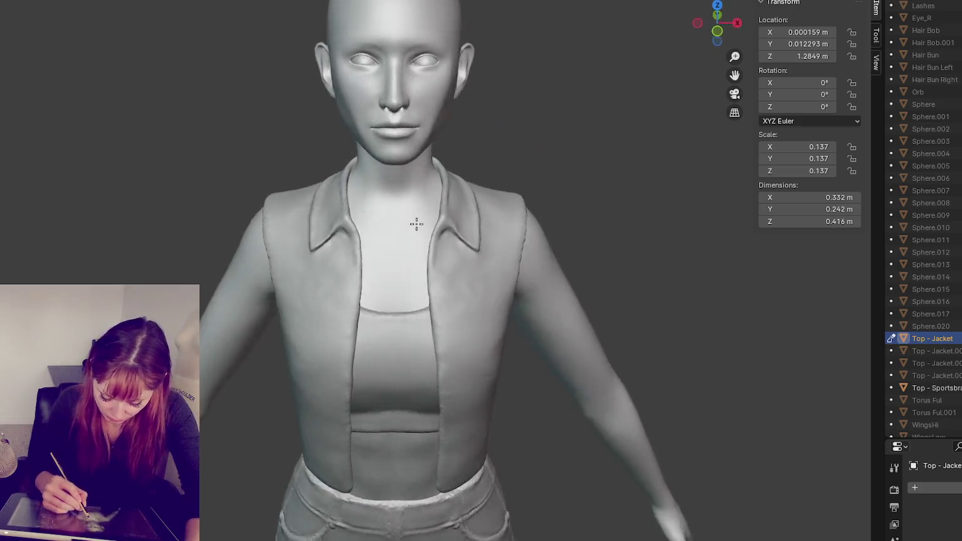
Restore the last collar change, then smooth and re-sculpt the left collar's inner fold.
key(ctrl+shift+z)
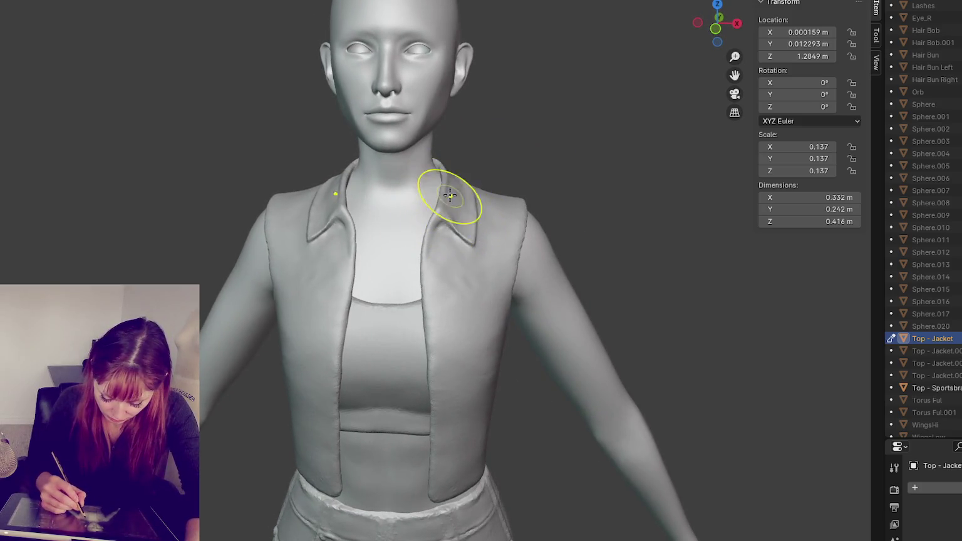
middle_drag(452, 200, 468, 195)
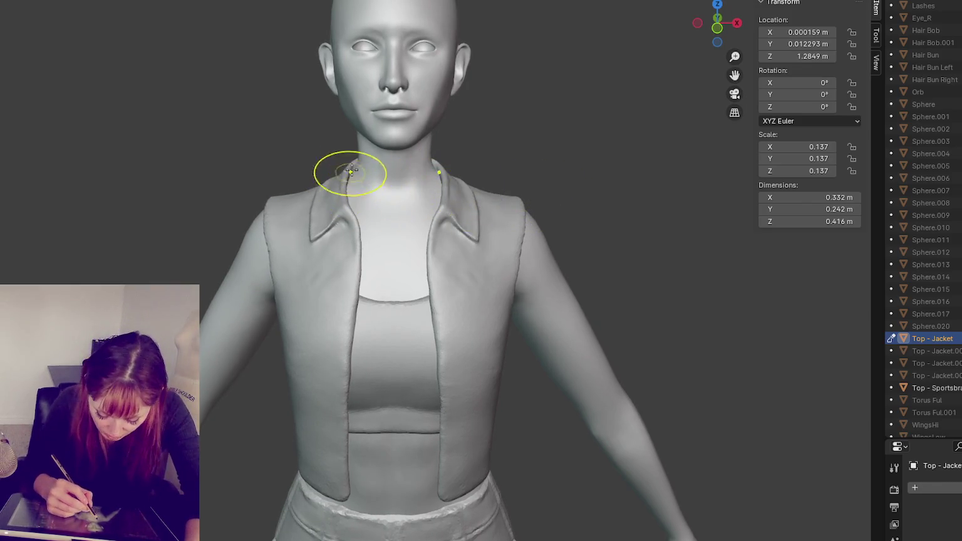
scroll(356, 164, up, 4)
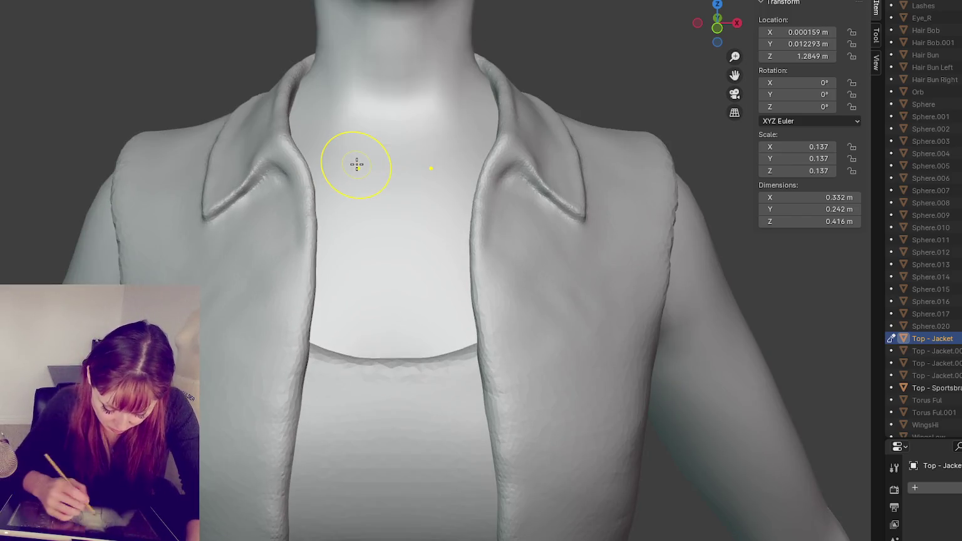
middle_drag(356, 163, 320, 125)
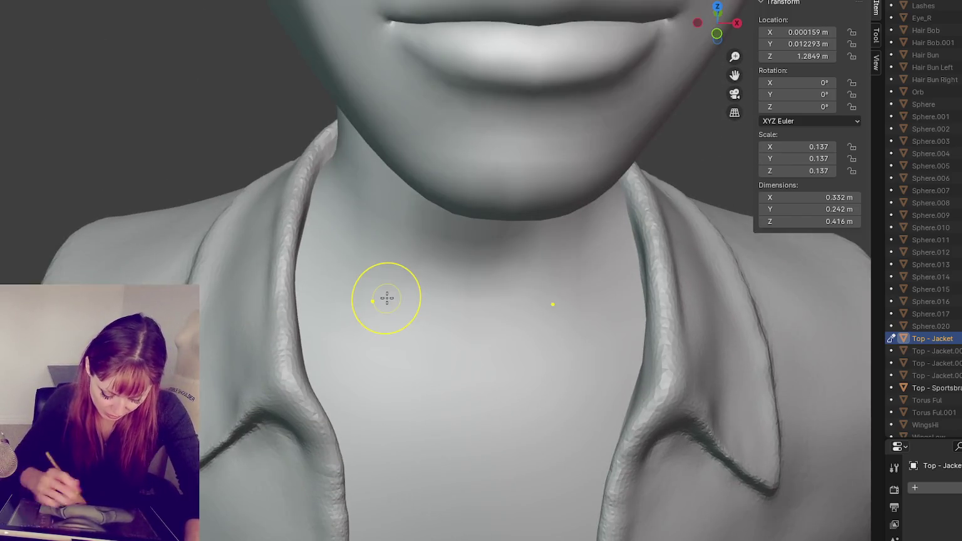
mouse_move(282, 263)
middle_down()
mouse_move(294, 300)
mouse_move(332, 262)
middle_up()
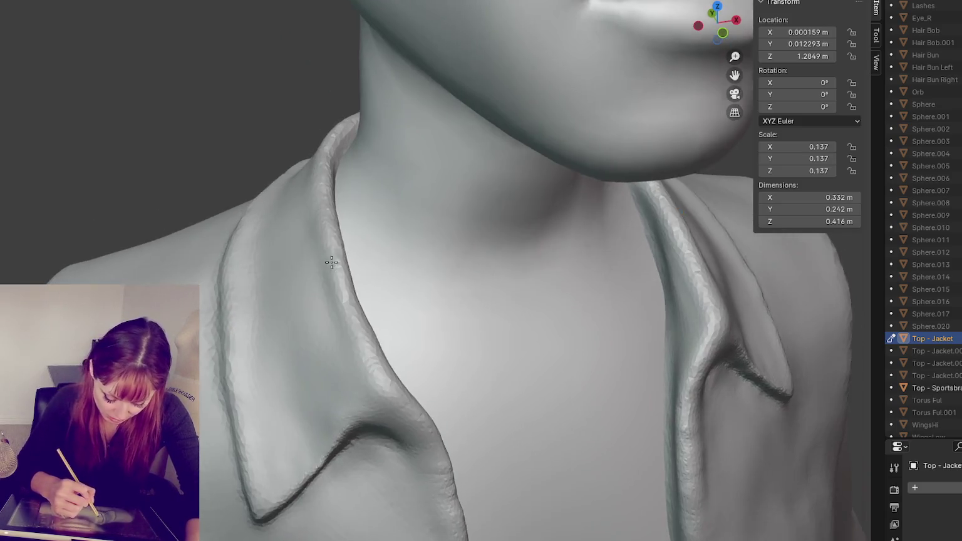
drag(334, 320, 313, 232)
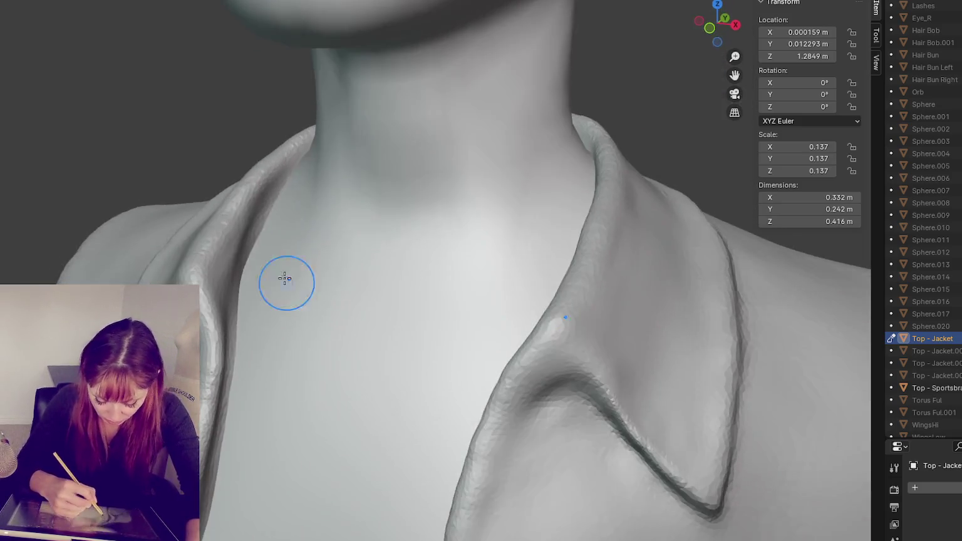
drag(212, 227, 215, 249)
mouse_move(278, 159)
mouse_down()
mouse_move(244, 254)
mouse_move(265, 199)
mouse_up()
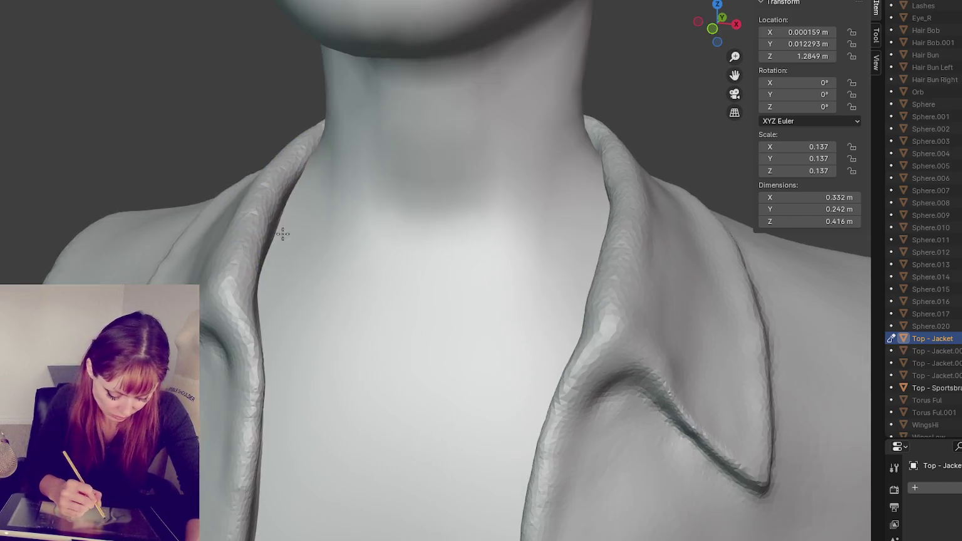
mouse_move(281, 232)
mouse_down()
mouse_move(243, 271)
mouse_move(254, 363)
mouse_up()
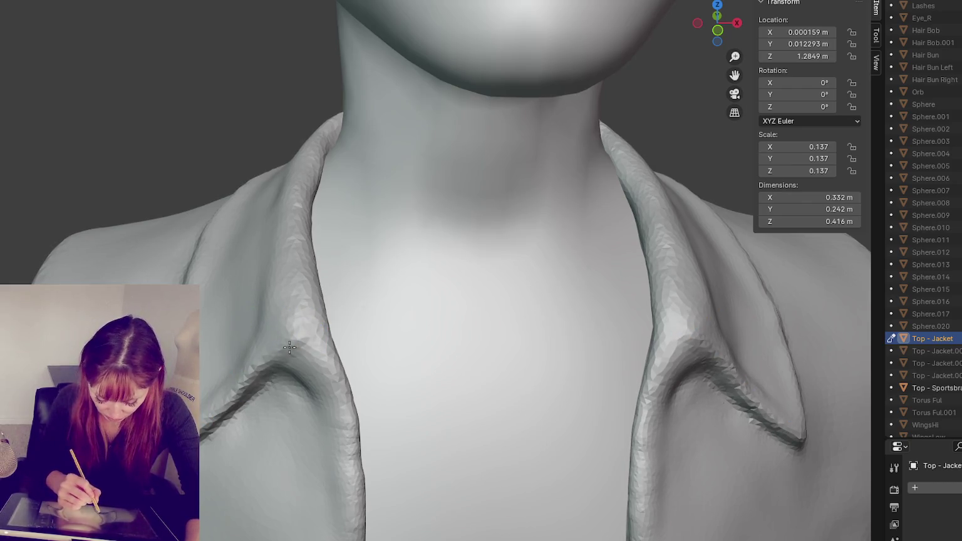
Reshape the collar crease on both sides and refine the left one.
middle_drag(279, 372, 309, 355)
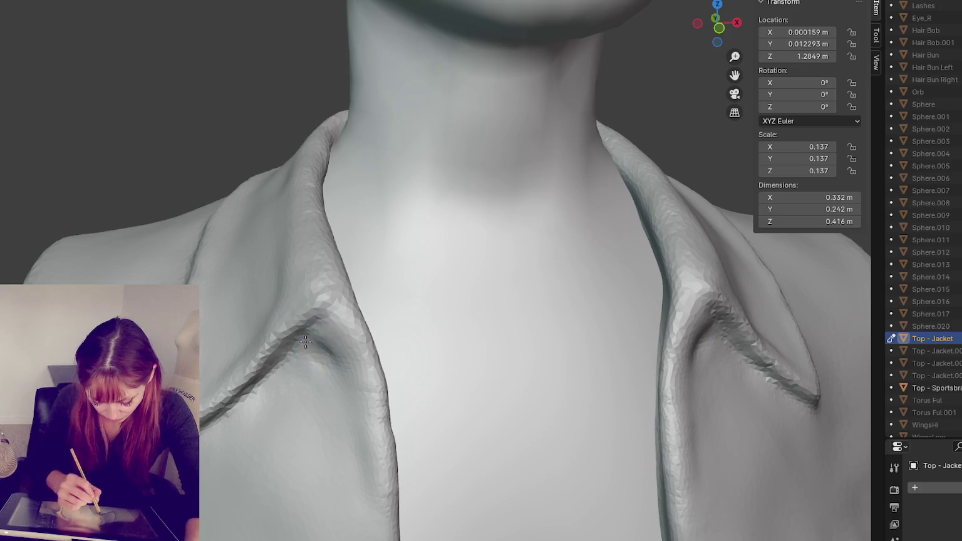
drag(336, 351, 339, 352)
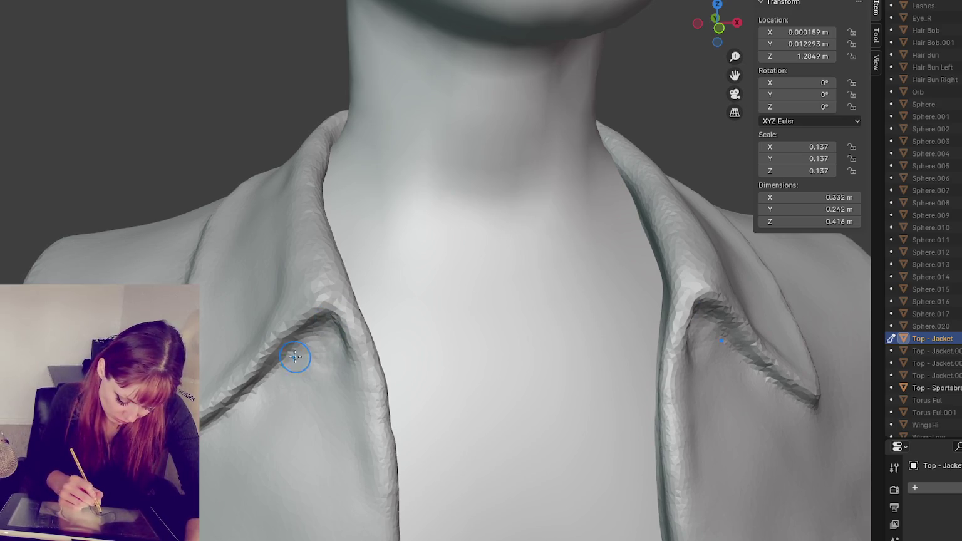
drag(278, 370, 316, 323)
drag(203, 429, 205, 416)
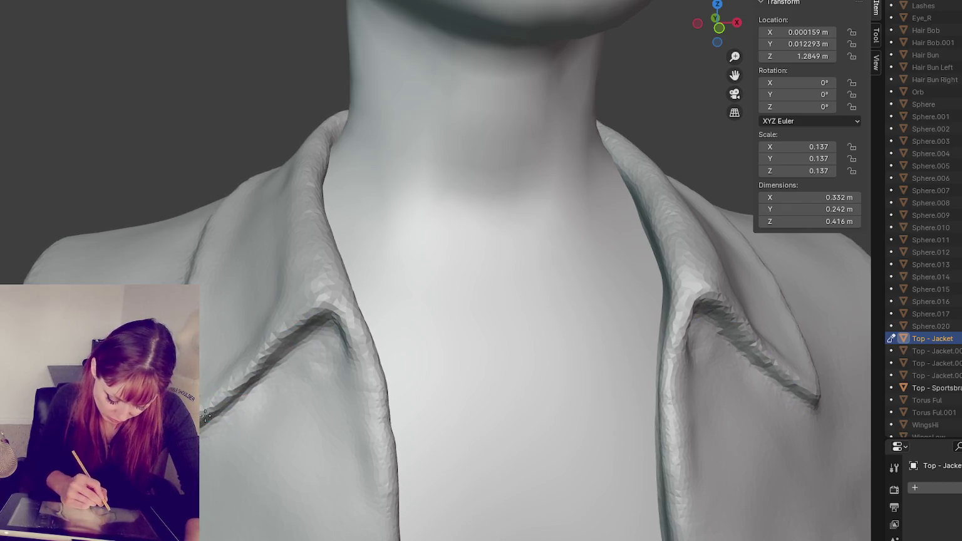
mouse_move(255, 366)
mouse_down()
mouse_move(322, 322)
mouse_move(209, 408)
mouse_move(333, 341)
mouse_move(390, 335)
mouse_up()
Refine and smooth the left lapel edge from its lower to upper end.
drag(368, 371, 366, 437)
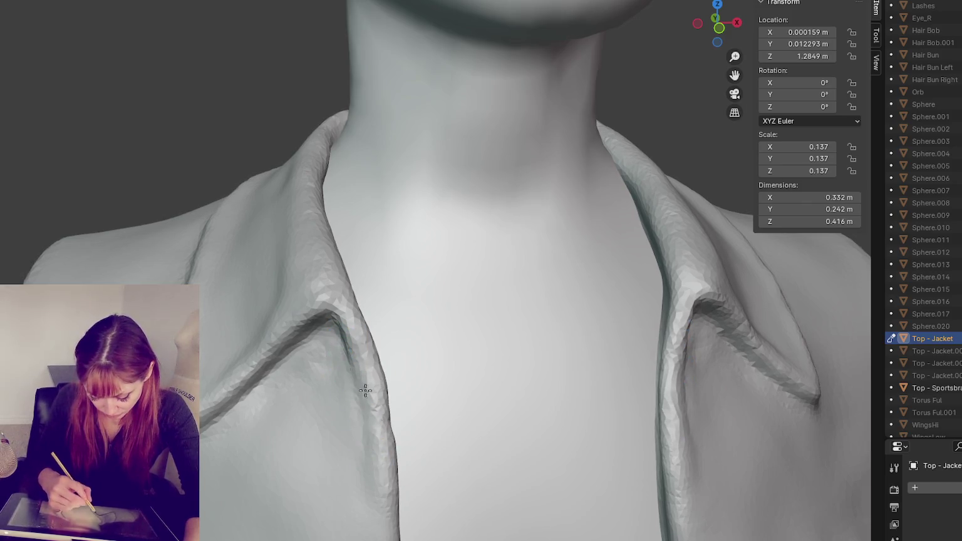
drag(355, 351, 383, 484)
middle_drag(384, 484, 273, 313)
drag(272, 313, 258, 491)
drag(290, 413, 285, 446)
drag(279, 370, 275, 526)
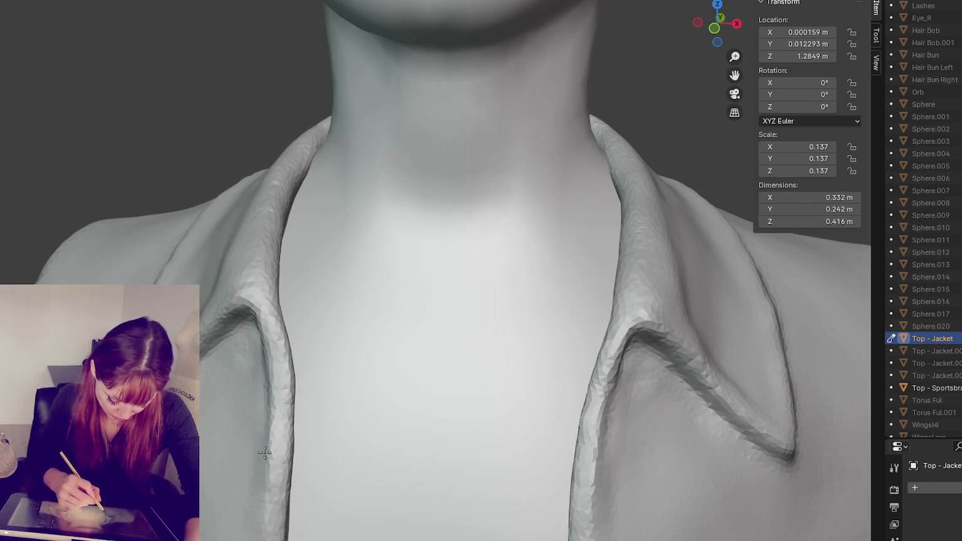
drag(257, 391, 276, 463)
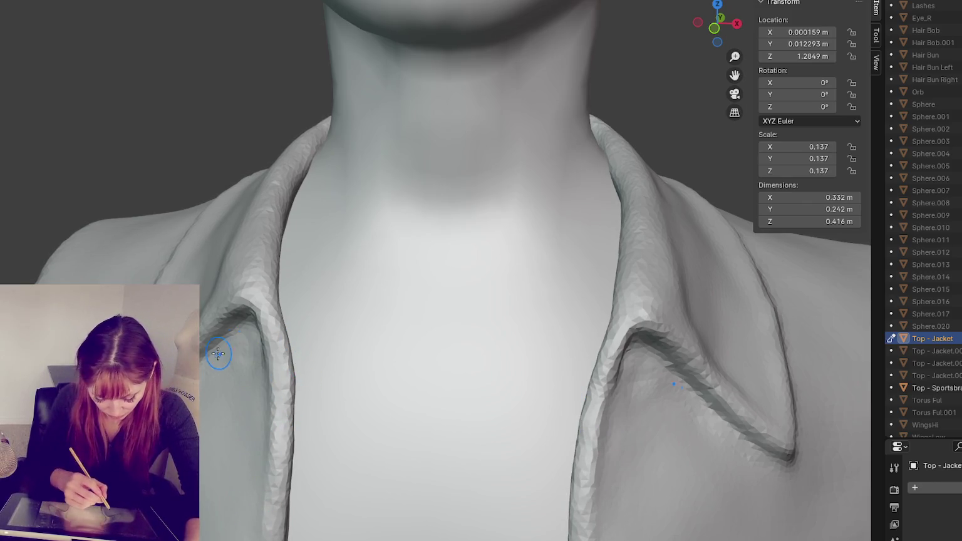
mouse_move(216, 334)
mouse_down()
mouse_move(250, 316)
mouse_move(216, 287)
mouse_up()
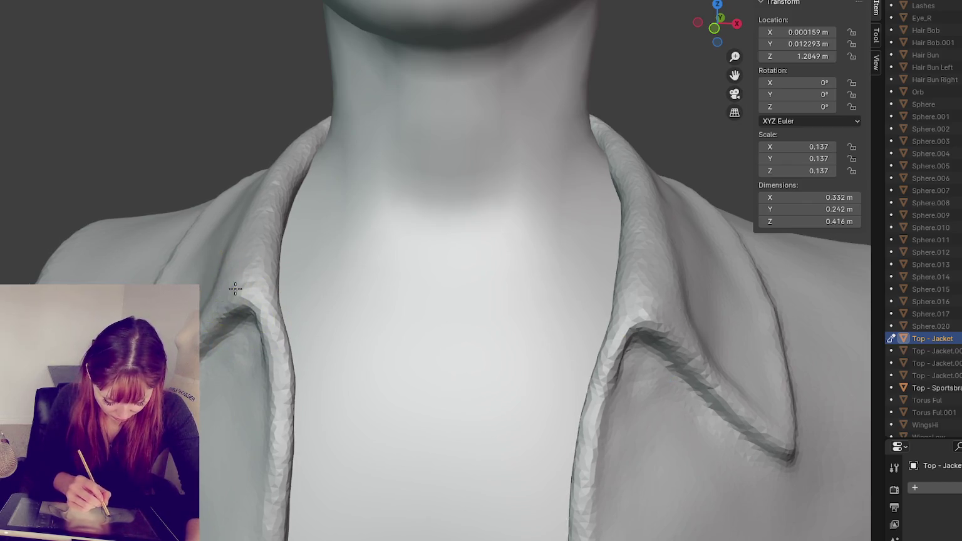
Sculpt a crisper lapel fold in the collar from a slightly rotated view.
middle_drag(235, 288, 201, 319)
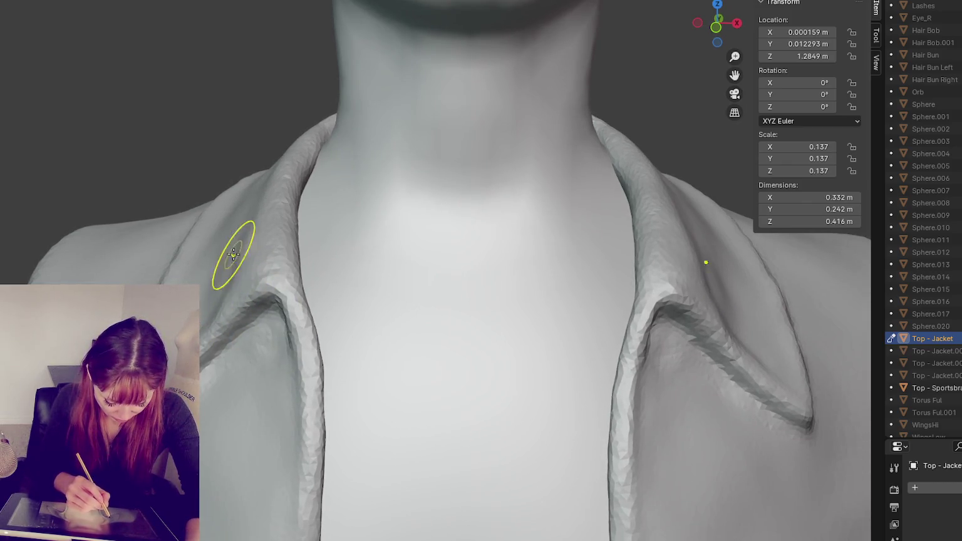
middle_drag(244, 277, 222, 302)
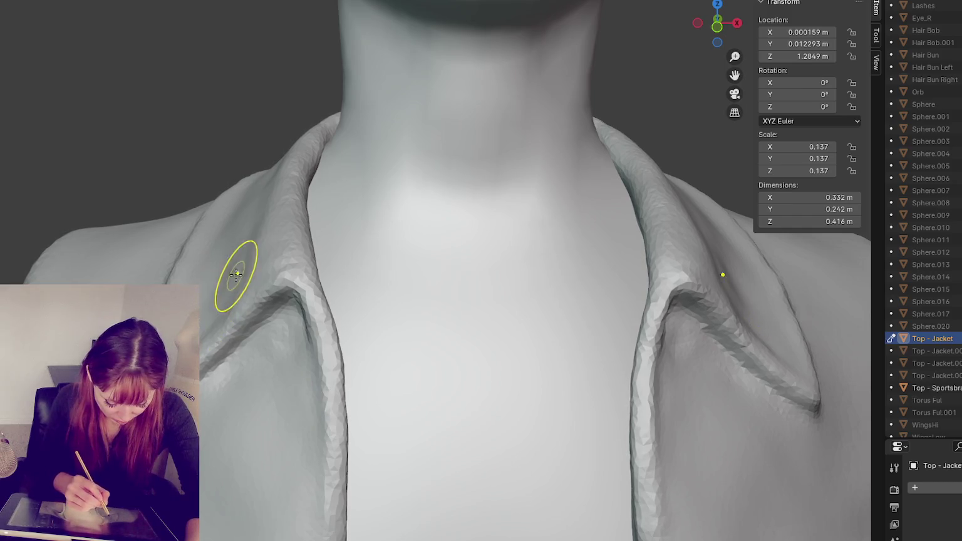
drag(227, 308, 181, 282)
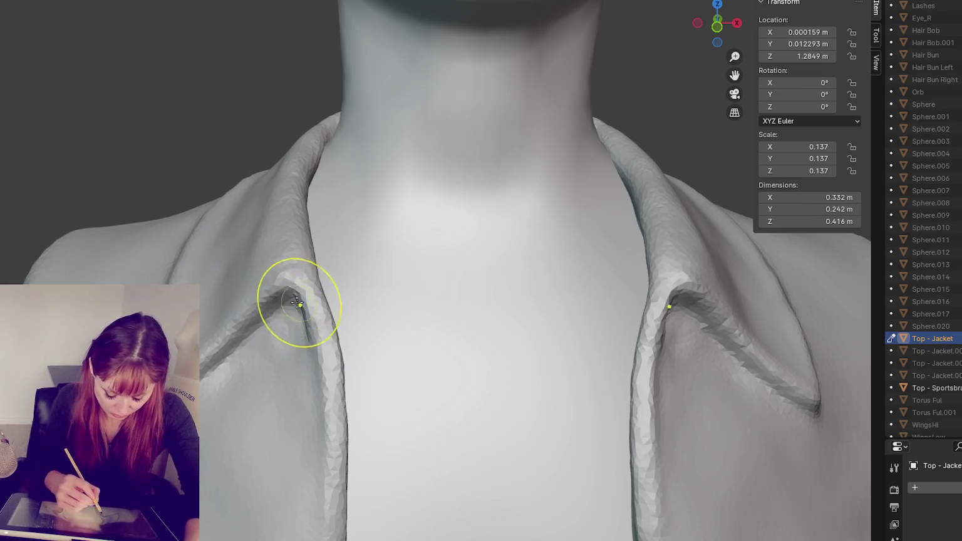
mouse_move(290, 295)
middle_down()
mouse_move(544, 310)
mouse_move(598, 394)
middle_up()
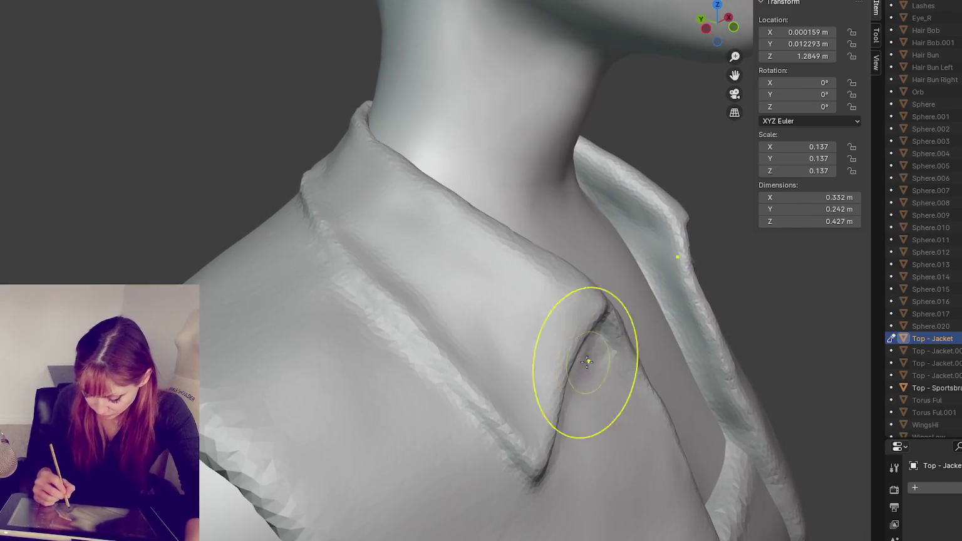
Smooth the collar ridge and reshape the collar edge near the neck on both sides, undoing unwanted strokes.
mouse_move(579, 290)
mouse_down()
mouse_move(563, 254)
mouse_move(562, 279)
mouse_move(566, 259)
mouse_up()
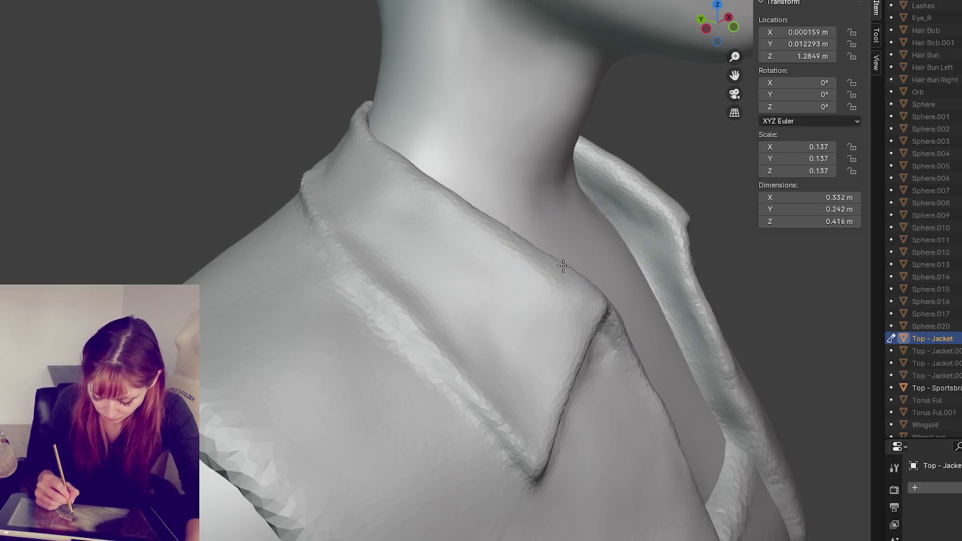
drag(410, 157, 396, 154)
key(ctrl+z)
key(ctrl+z)
mouse_move(436, 198)
middle_down()
mouse_move(340, 174)
mouse_move(322, 150)
middle_up()
drag(302, 150, 317, 133)
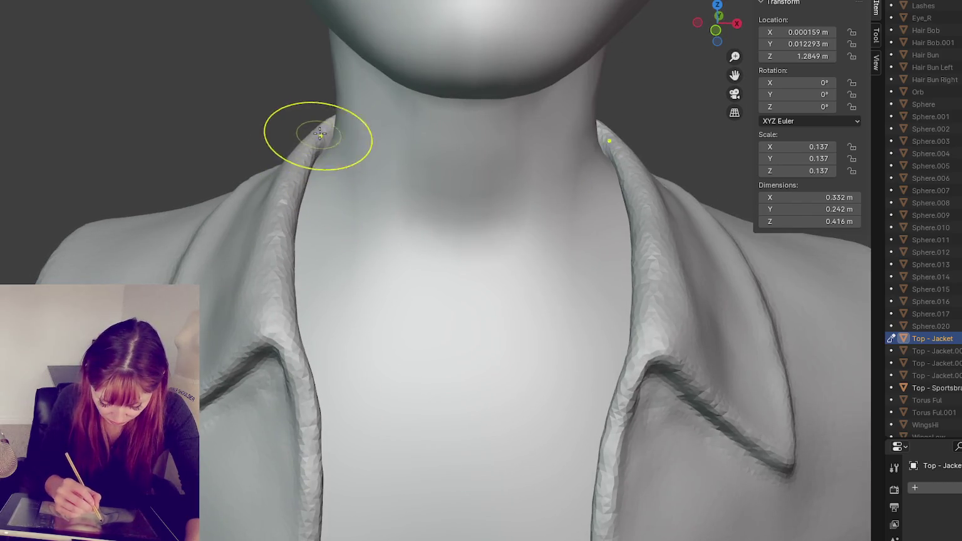
middle_drag(318, 133, 355, 133)
middle_drag(253, 333, 280, 293)
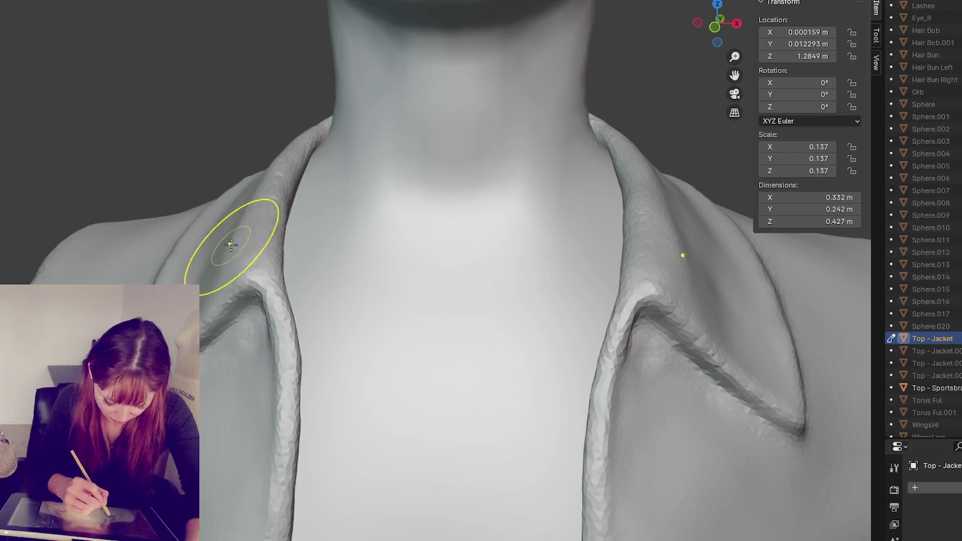
key(ctrl+z)
middle_drag(237, 246, 262, 221)
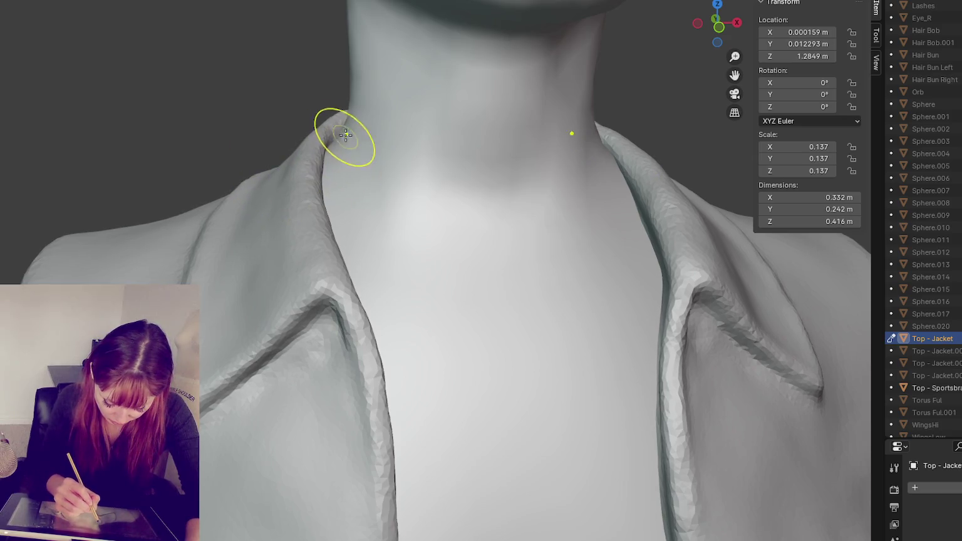
Deepen the fold crease at the right lapel's inner corner.
middle_drag(350, 129, 536, 315)
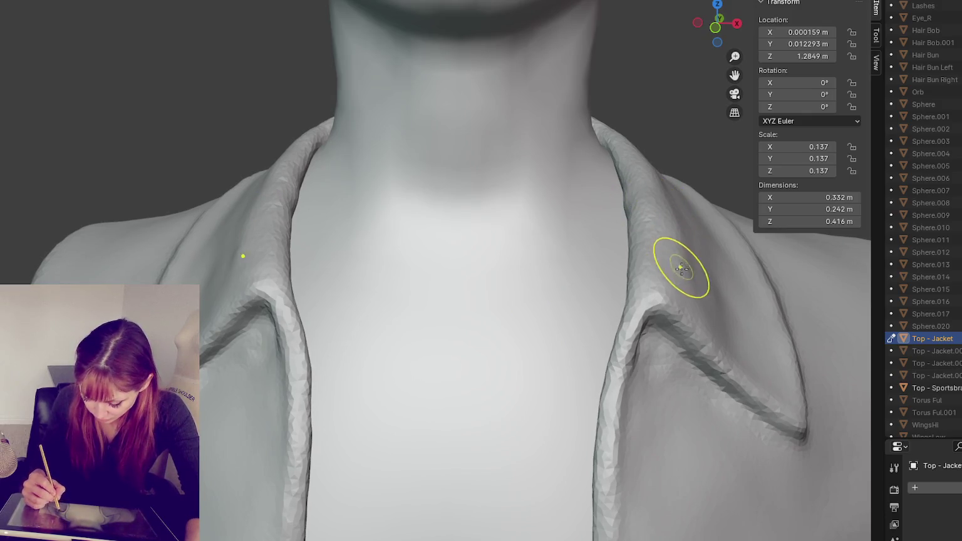
mouse_move(681, 268)
mouse_down()
mouse_move(636, 332)
mouse_move(745, 369)
mouse_move(704, 369)
mouse_up()
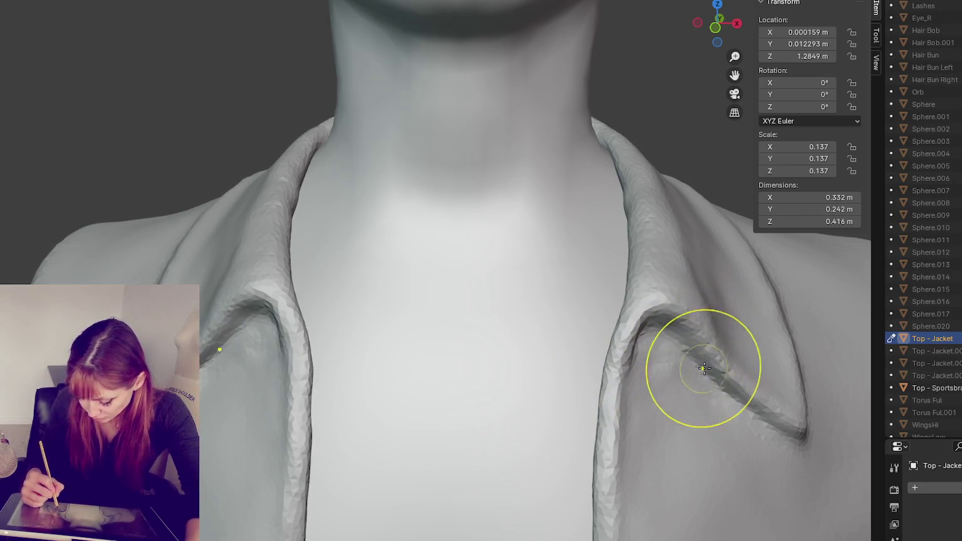
middle_drag(704, 368, 708, 343)
drag(708, 343, 645, 326)
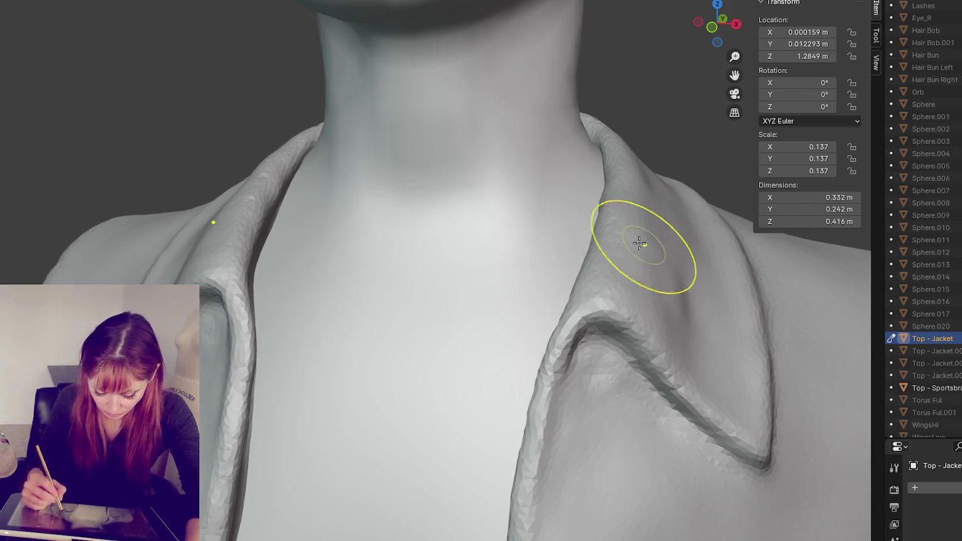
Sculpt the upper part of the left collar and check the collar from behind.
mouse_move(269, 215)
middle_down()
mouse_move(258, 209)
mouse_move(280, 196)
middle_up()
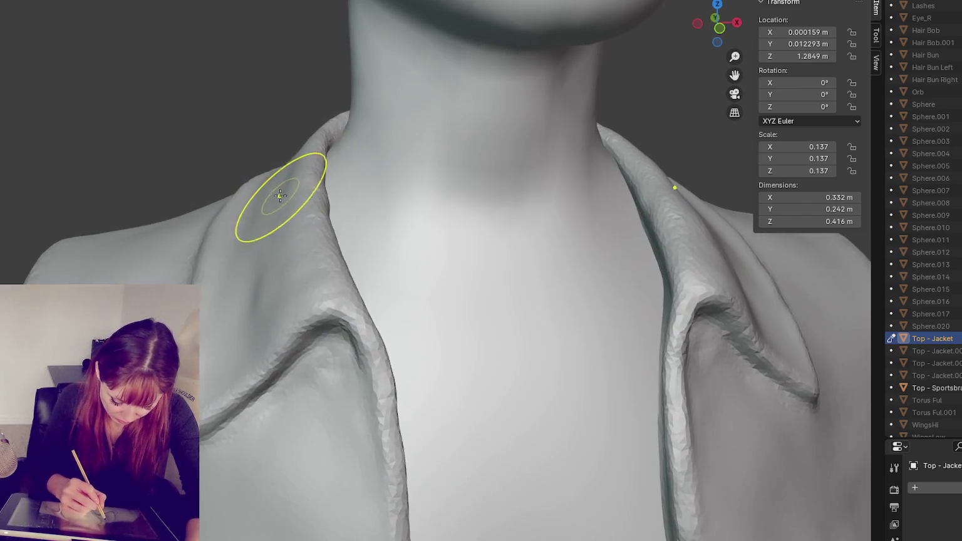
drag(280, 196, 285, 177)
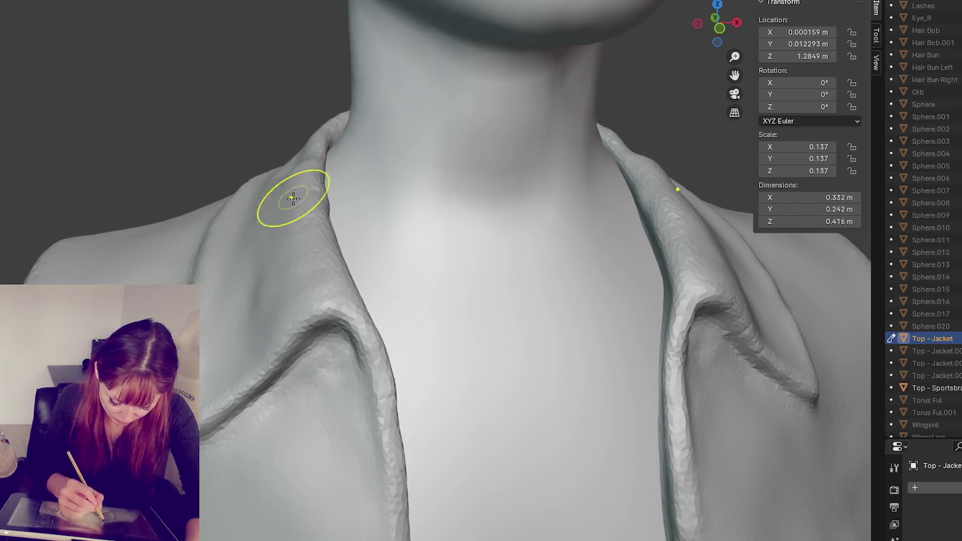
mouse_move(322, 183)
middle_down()
mouse_move(346, 181)
mouse_move(368, 158)
mouse_move(365, 107)
mouse_move(425, 118)
mouse_move(392, 129)
mouse_move(496, 156)
mouse_move(410, 165)
middle_up()
Smooth the collar surface and its lower groove where it meets the neck.
shift+drag(264, 167, 290, 171)
shift+drag(457, 206, 308, 186)
middle_drag(461, 176, 442, 215)
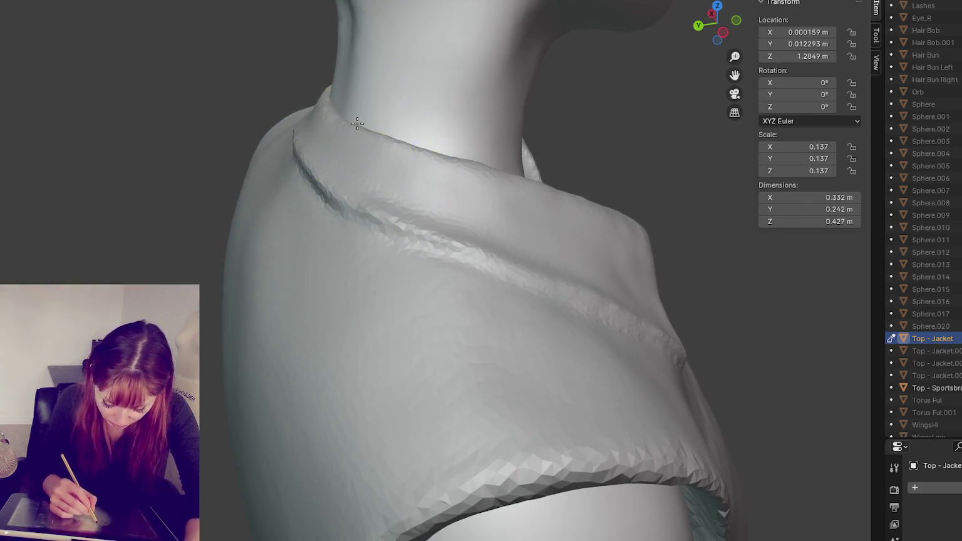
shift+drag(357, 123, 333, 129)
mouse_move(333, 129)
middle_down()
mouse_move(463, 188)
mouse_move(470, 205)
mouse_move(655, 183)
middle_up()
Try a shoulder stroke near the neck, redo it once to compare, then undo it.
mouse_move(719, 207)
middle_down()
mouse_move(654, 188)
mouse_move(686, 181)
middle_up()
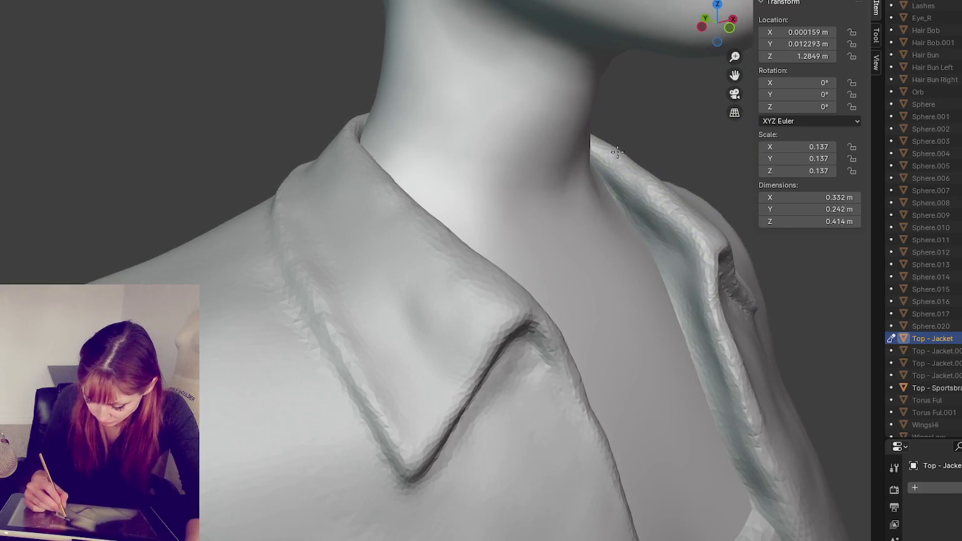
drag(708, 205, 616, 219)
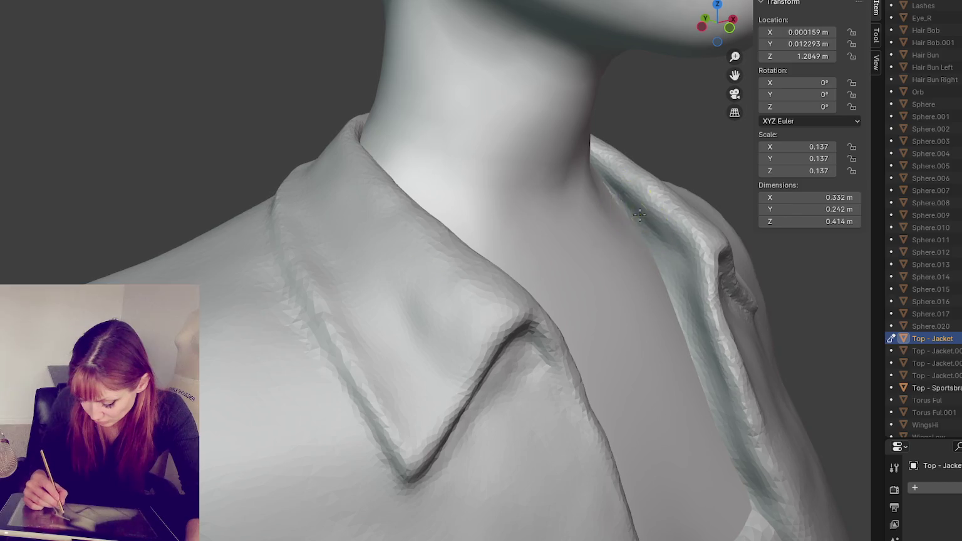
key(ctrl+z)
middle_drag(457, 316, 416, 309)
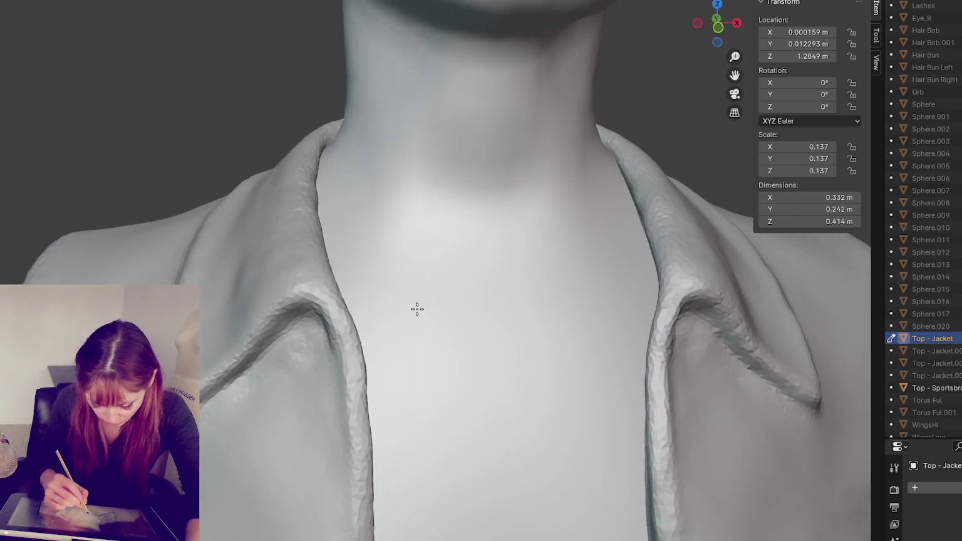
key(ctrl+shift+z)
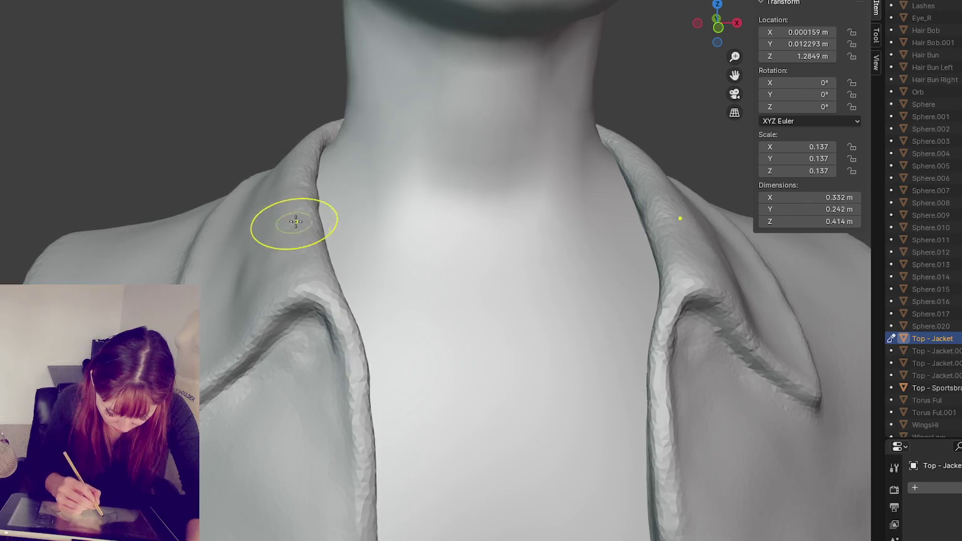
key(ctrl+z)
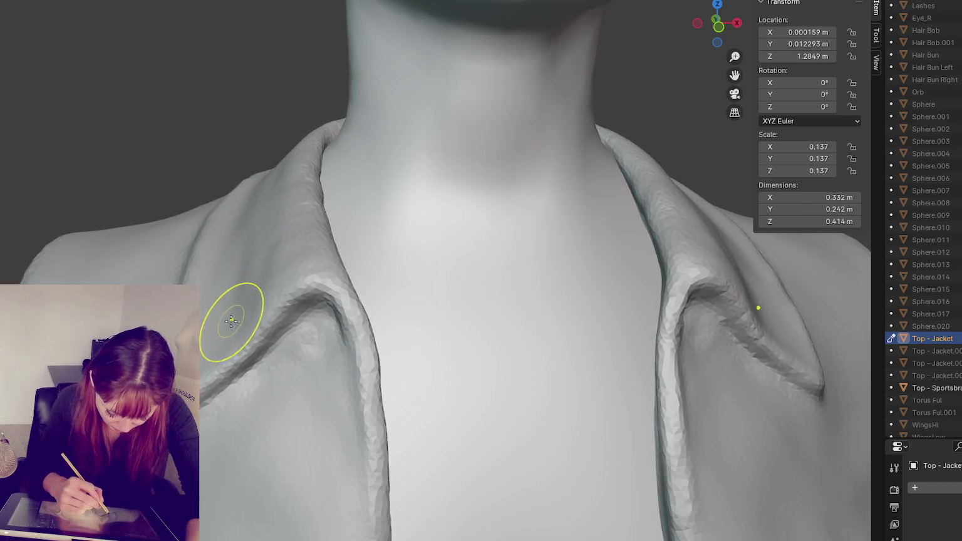
Reshape the left lapel from a frontal view of the neck and chest.
mouse_move(270, 237)
middle_down()
mouse_move(275, 204)
mouse_move(289, 248)
middle_up()
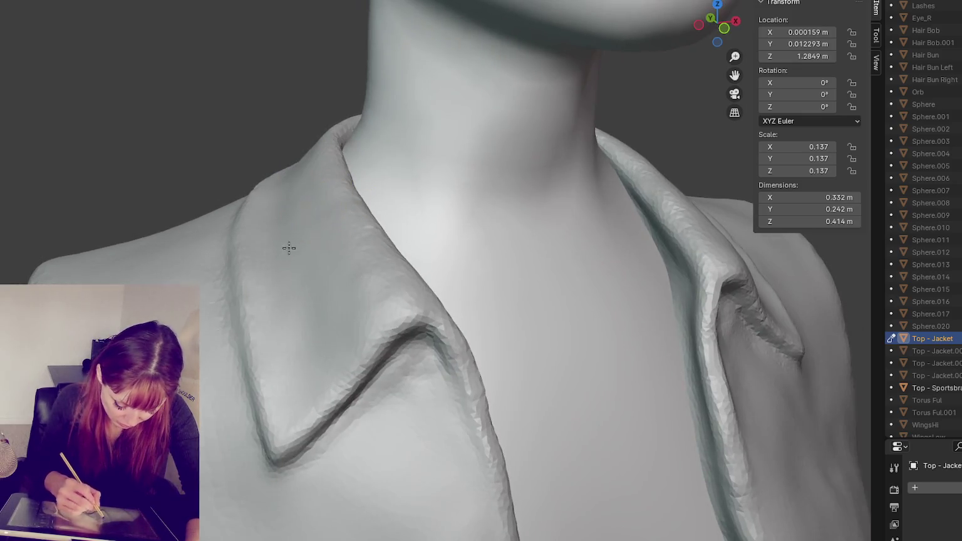
mouse_move(332, 338)
middle_down()
mouse_move(483, 329)
mouse_move(423, 317)
middle_up()
drag(307, 321, 251, 247)
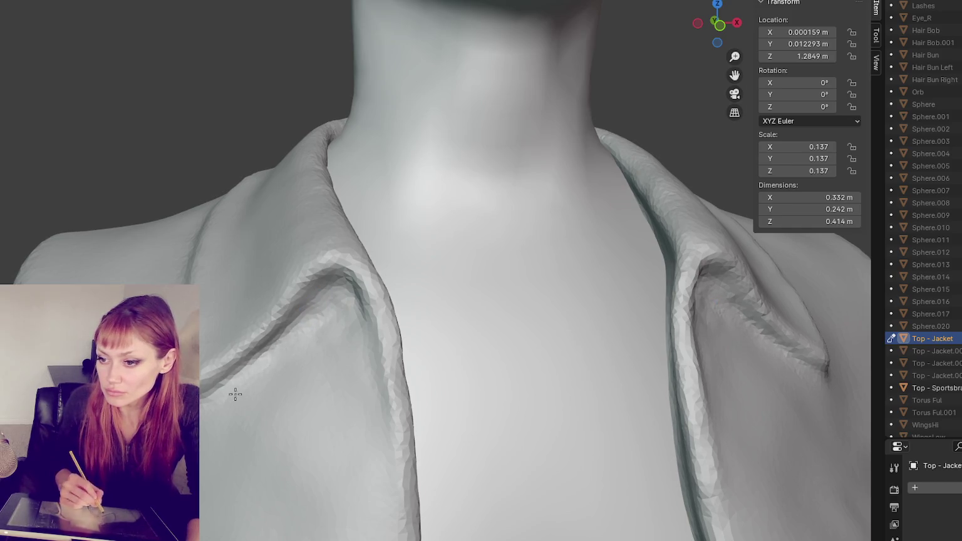
Reshape the fold of the left collar.
mouse_move(335, 312)
middle_down()
mouse_move(426, 350)
mouse_move(508, 365)
mouse_move(547, 316)
middle_up()
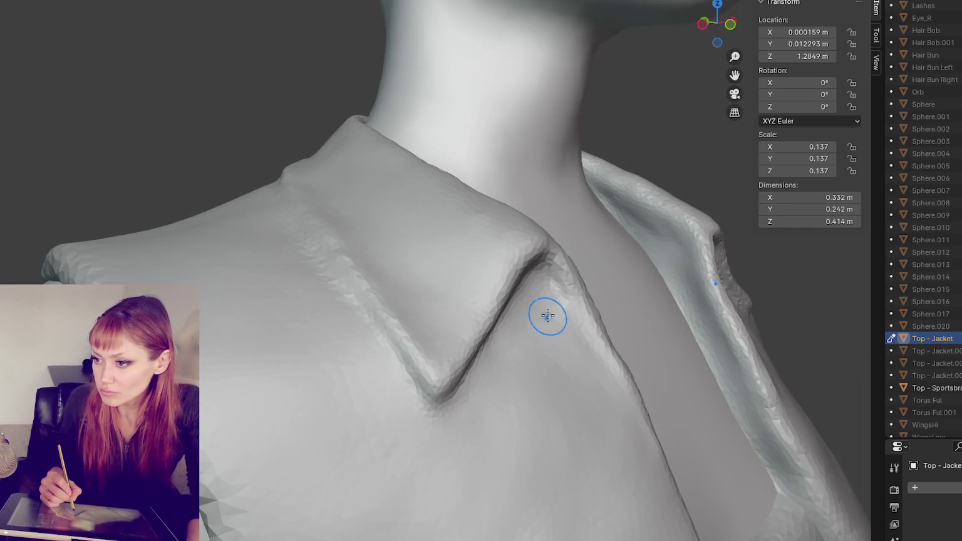
middle_drag(530, 278, 513, 274)
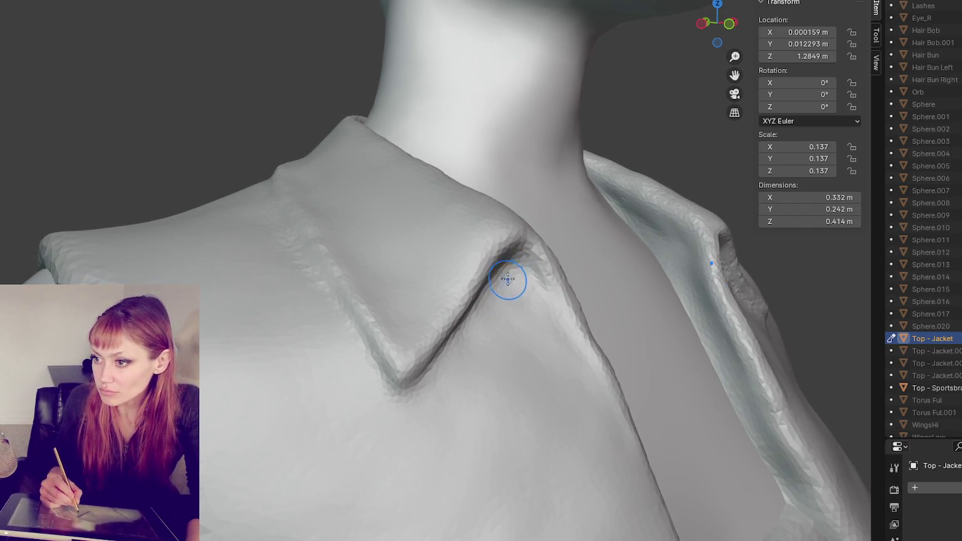
drag(508, 279, 491, 266)
mouse_move(491, 266)
middle_down()
mouse_move(410, 276)
mouse_move(383, 240)
middle_up()
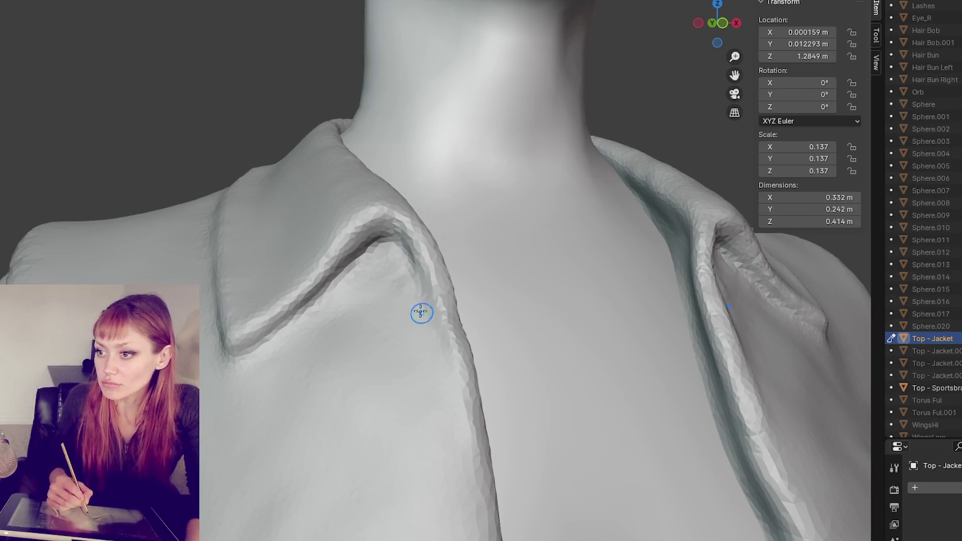
Smooth and reshape the lapel creases symmetrically, undoing one stroke, then zoom out.
middle_drag(349, 264, 309, 199)
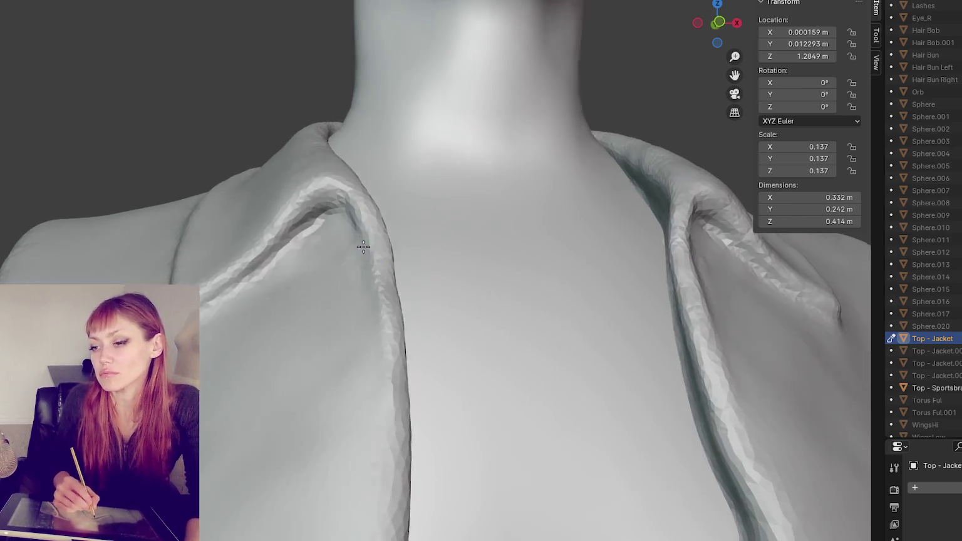
drag(318, 213, 294, 227)
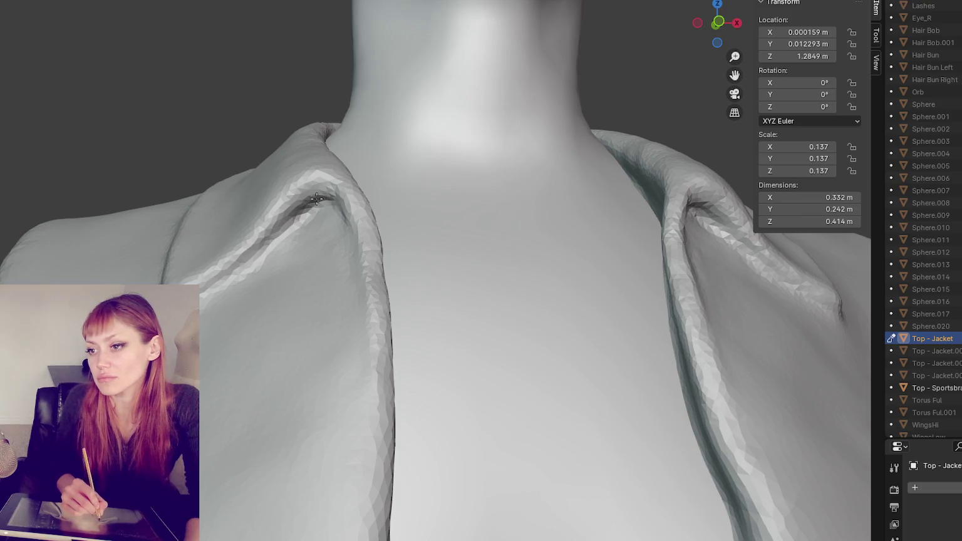
drag(326, 238, 236, 241)
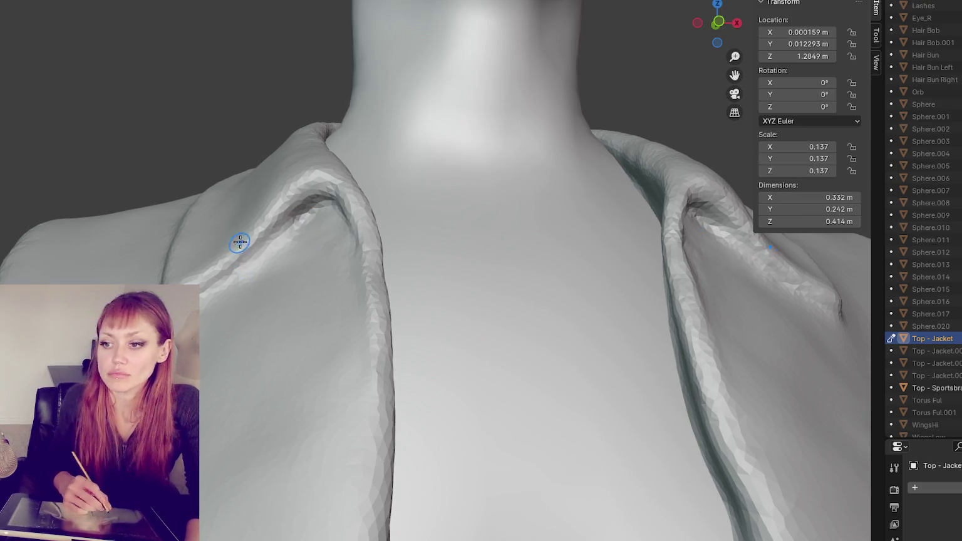
key(ctrl+z)
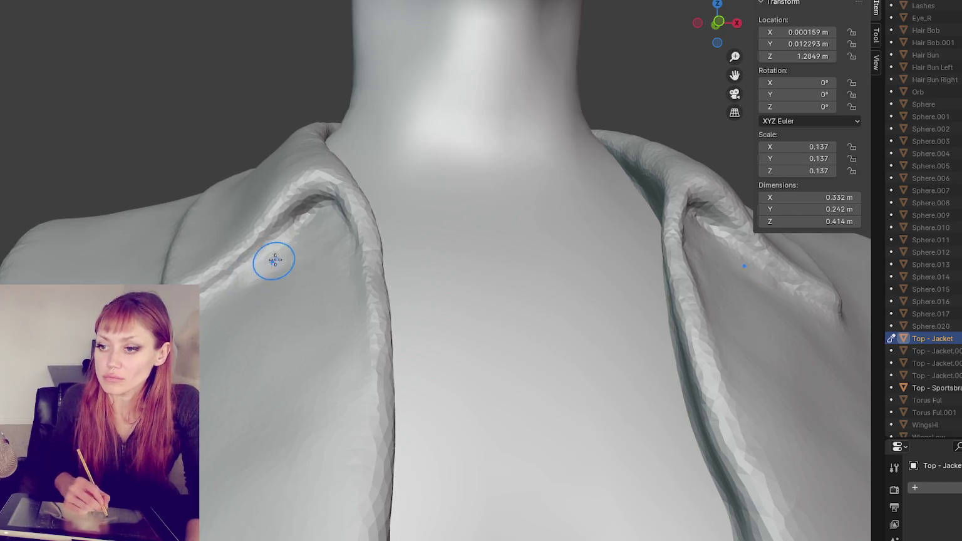
drag(285, 279, 264, 266)
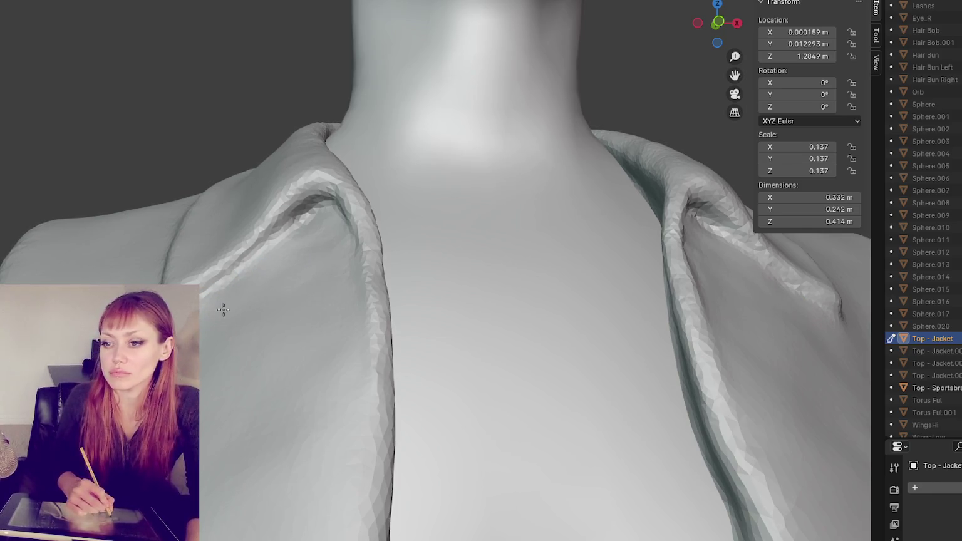
scroll(275, 257, down, 10)
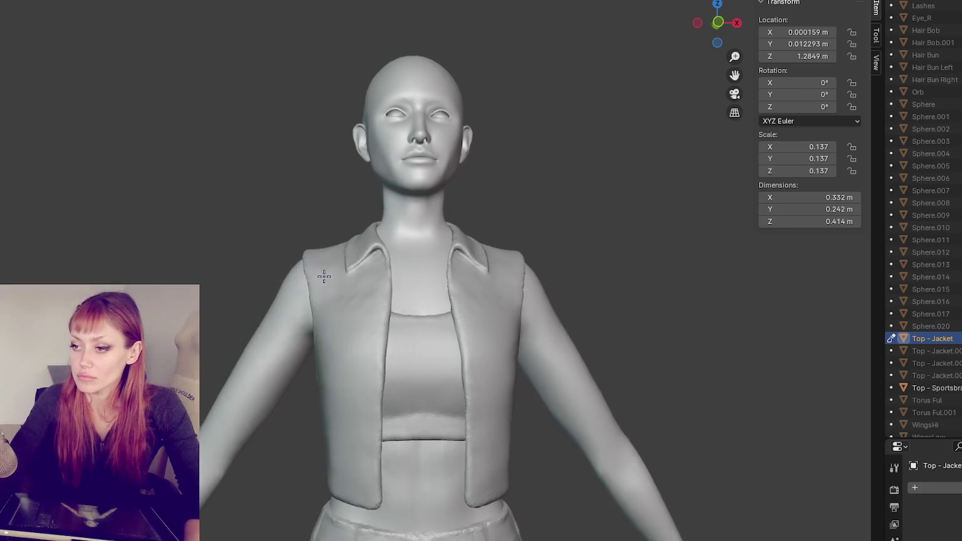
Lift the collar on the right shoulder and pull the jacket's front edges in near the chest.
middle_drag(275, 258, 313, 288)
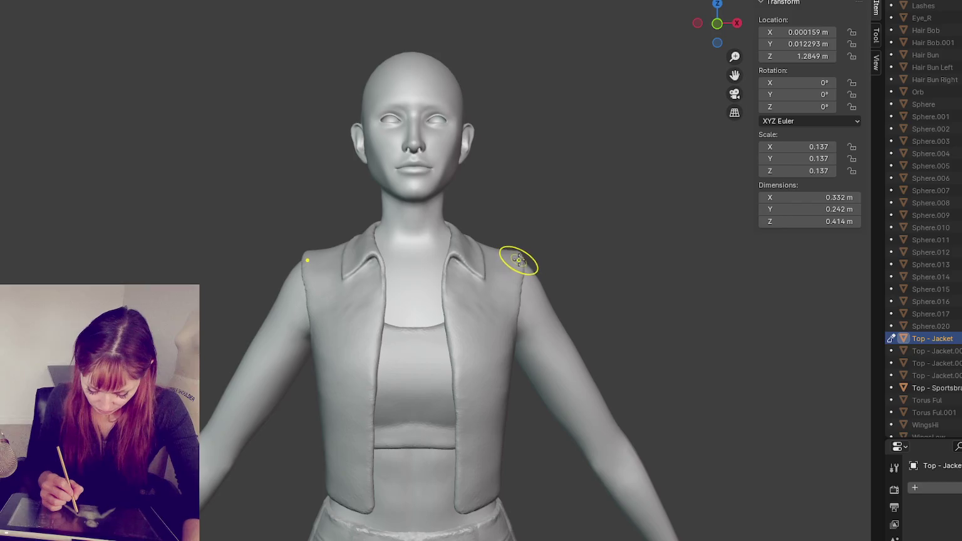
drag(526, 256, 481, 266)
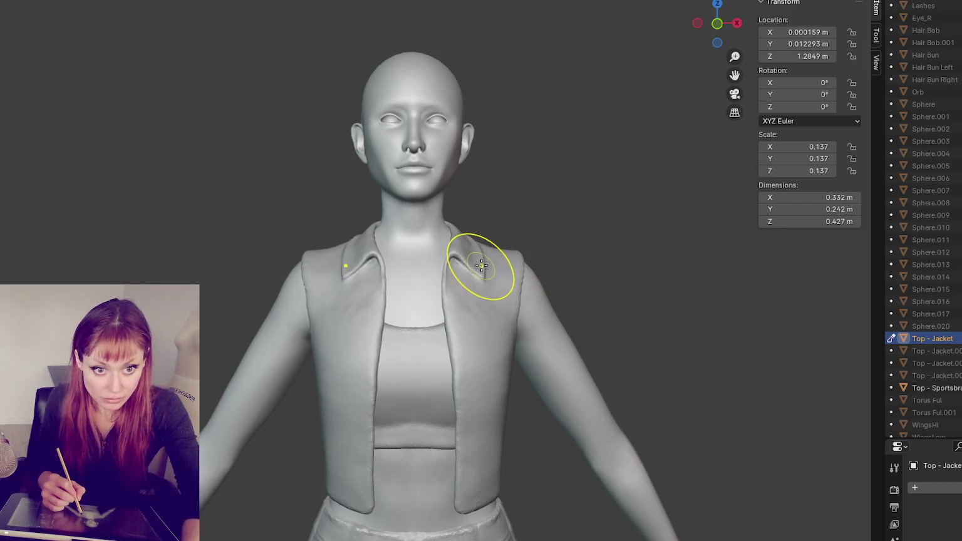
mouse_move(451, 285)
mouse_down()
mouse_move(428, 285)
mouse_move(461, 301)
mouse_up()
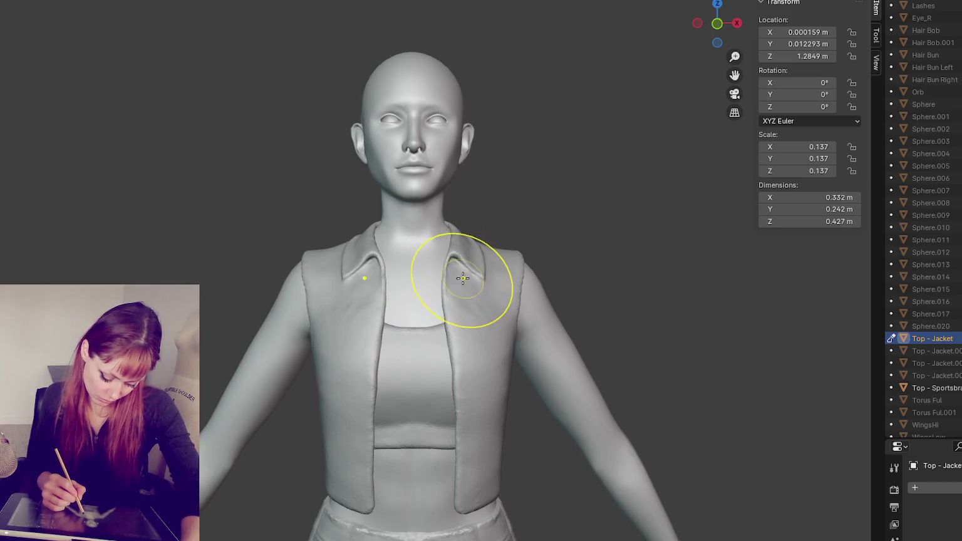
Smooth the jacket's armhole rim at the armpit.
middle_drag(375, 309, 597, 300)
mouse_move(436, 322)
middle_down()
mouse_move(393, 382)
mouse_move(385, 322)
mouse_move(556, 302)
mouse_move(446, 333)
middle_up()
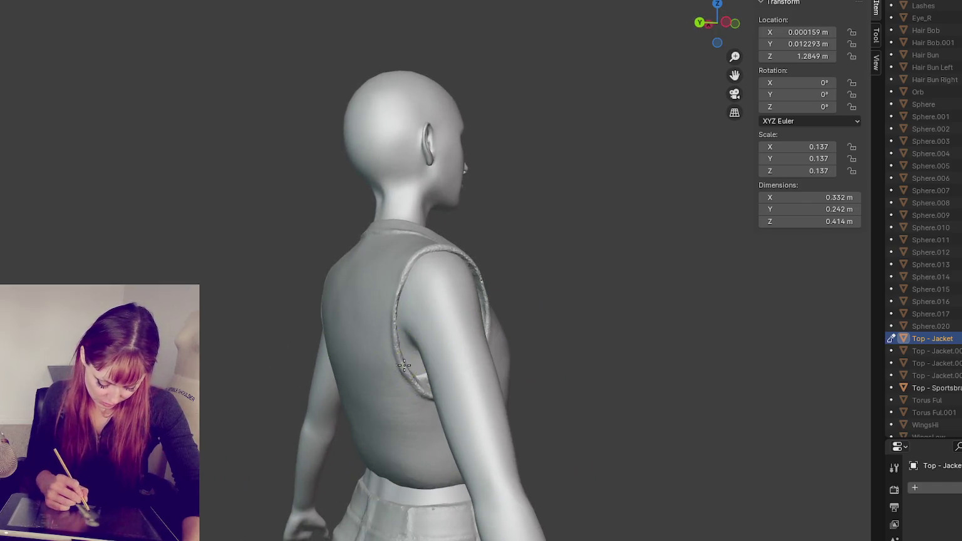
mouse_move(401, 371)
middle_down()
mouse_move(332, 370)
mouse_move(348, 369)
middle_up()
drag(348, 369, 327, 370)
mouse_move(347, 351)
middle_down()
mouse_move(613, 318)
mouse_move(582, 329)
middle_up()
middle_drag(468, 305, 739, 302)
drag(493, 366, 502, 379)
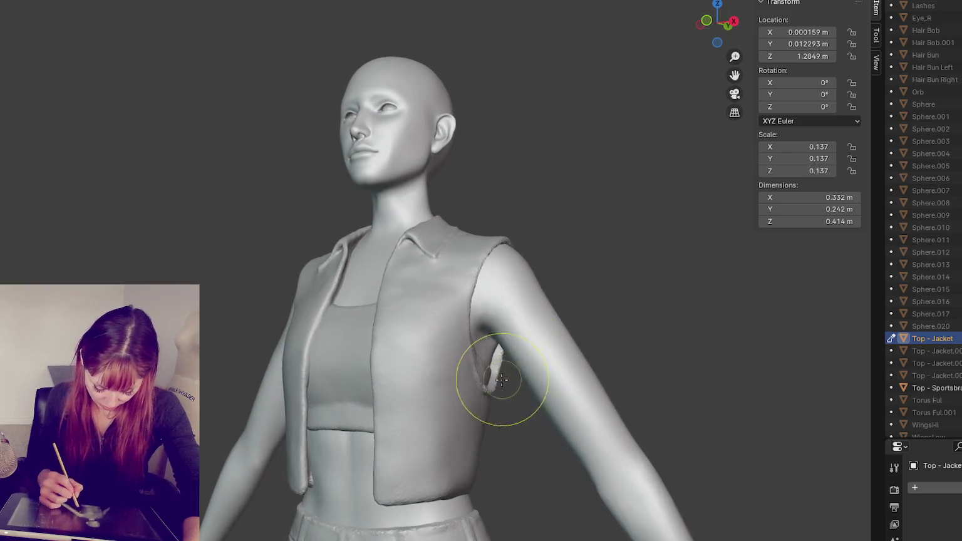
Smooth the jacket's shoulder and side edge from behind.
middle_drag(525, 351, 450, 350)
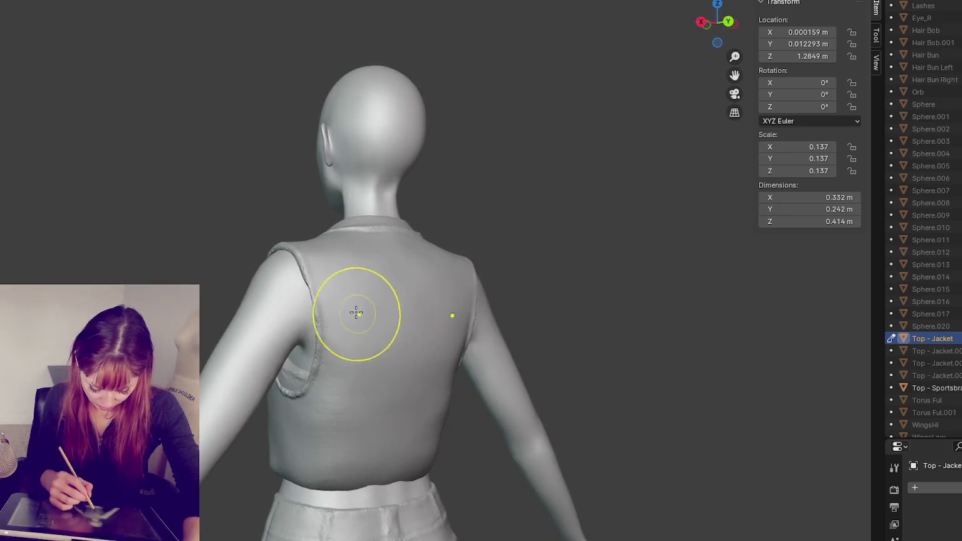
middle_drag(356, 312, 318, 303)
drag(285, 286, 311, 376)
middle_drag(311, 375, 590, 382)
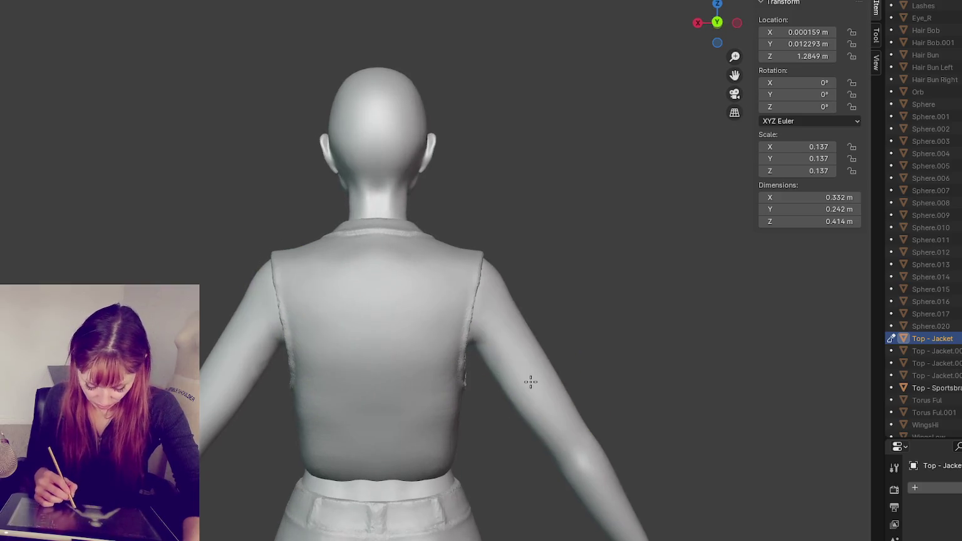
middle_drag(450, 408, 744, 423)
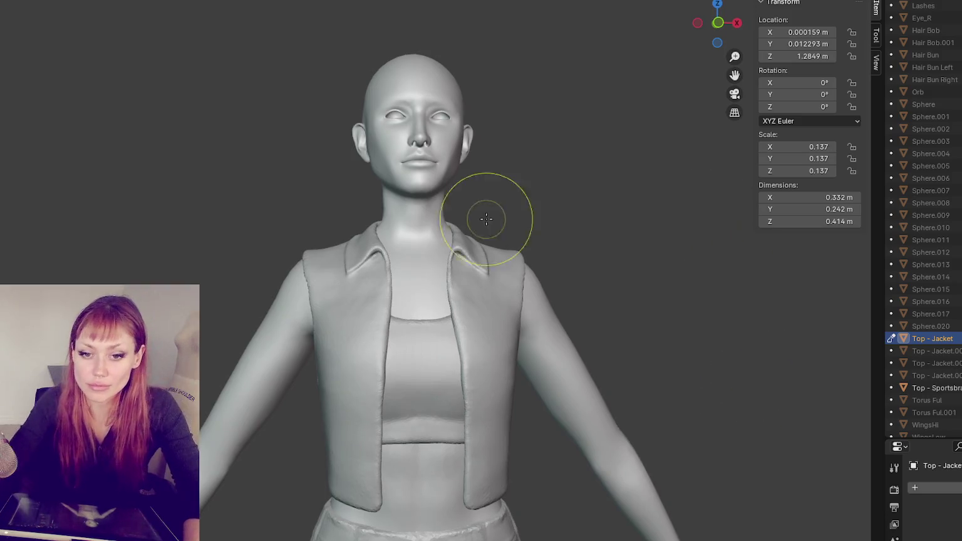
scroll(337, 272, up, 3)
scroll(313, 187, up, 3)
scroll(376, 247, up, 3)
shift+middle_drag(375, 246, 248, 145)
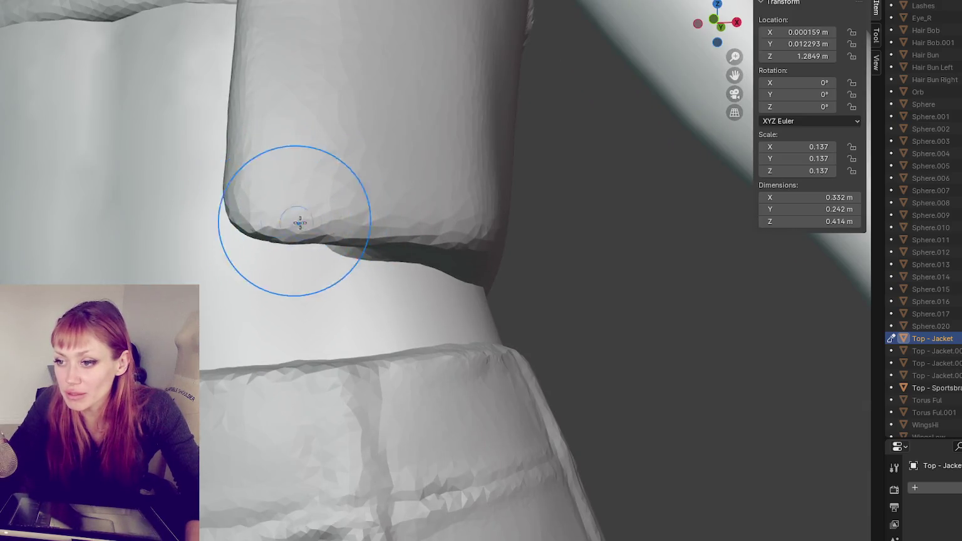
middle_drag(430, 226, 323, 260)
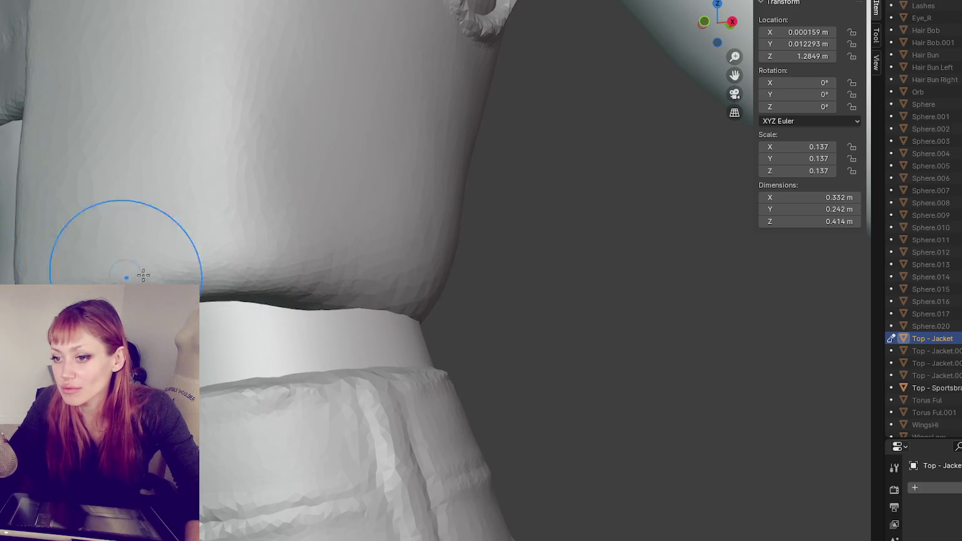
middle_drag(142, 275, 504, 269)
scroll(167, 279, up, 2)
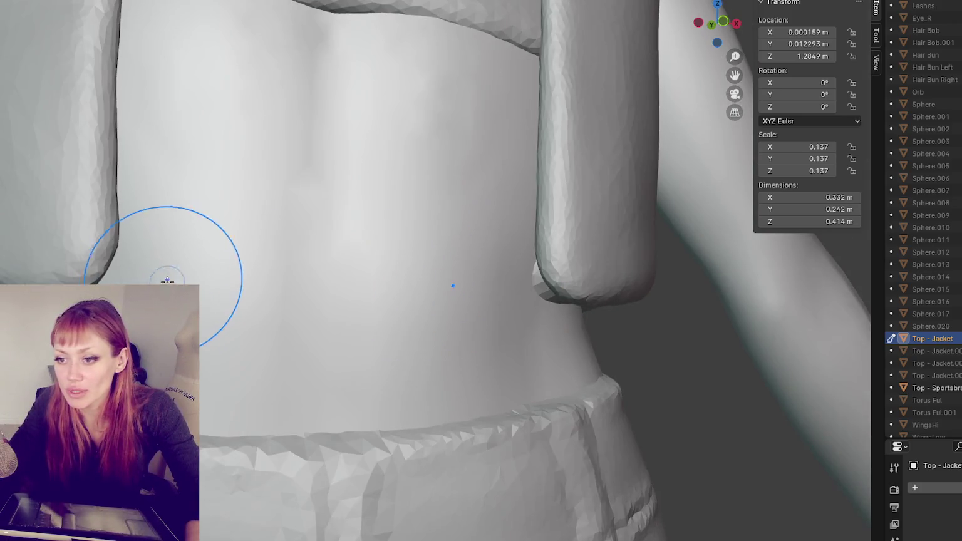
scroll(144, 275, down, 3)
scroll(63, 250, up, 1)
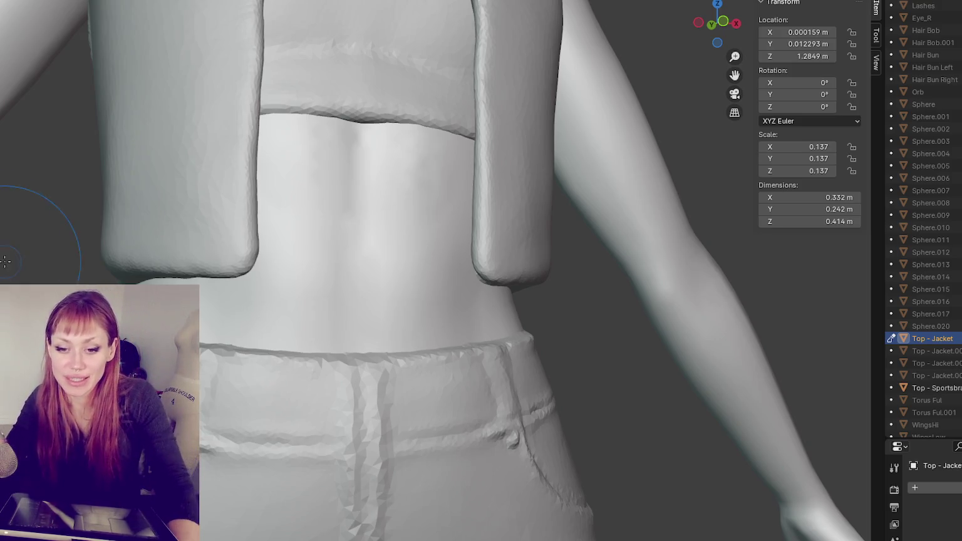
scroll(400, 251, down, 2)
mouse_move(392, 231)
middle_down()
mouse_move(317, 251)
mouse_move(356, 240)
mouse_move(464, 246)
middle_up()
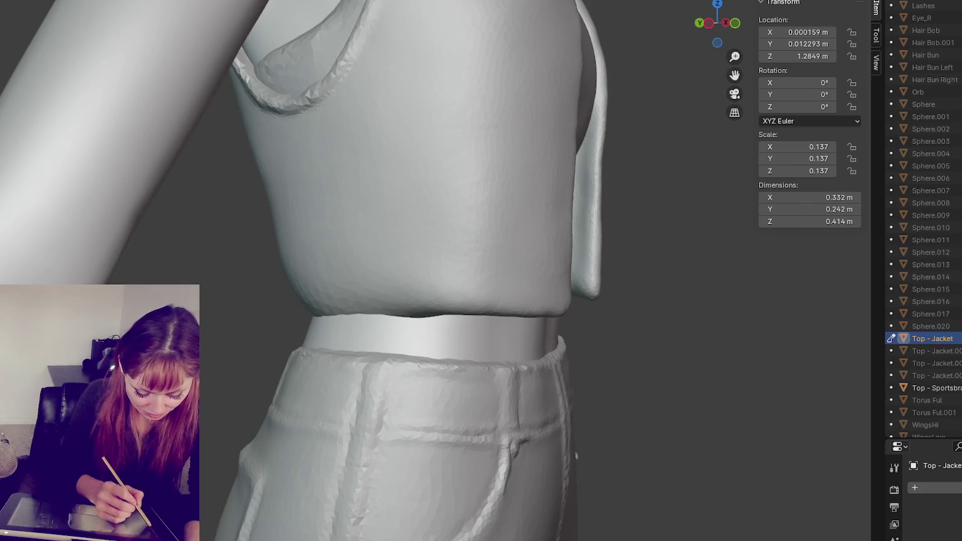
Sculpt a rolled hem along the jacket's bottom edge at the waist and side.
mouse_move(382, 328)
mouse_down()
mouse_move(366, 321)
mouse_move(402, 320)
mouse_up()
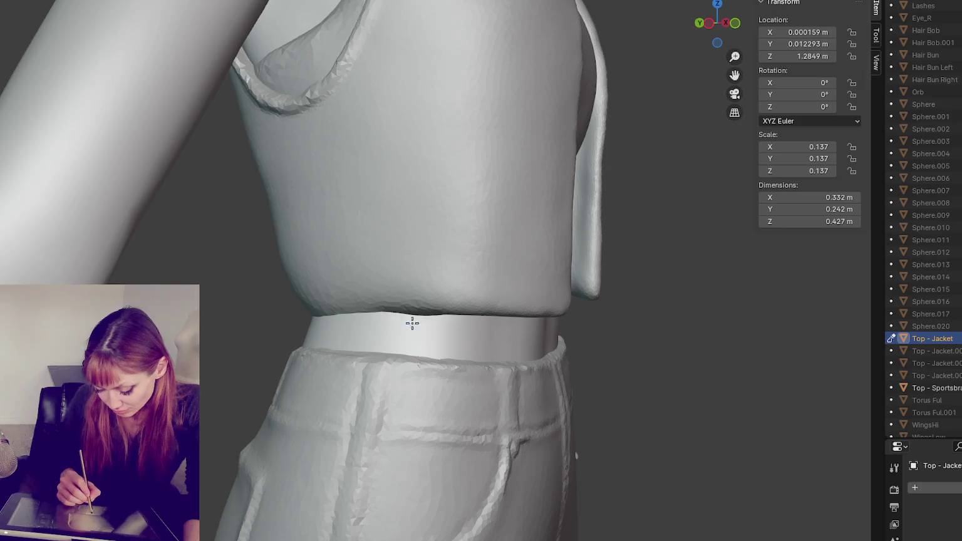
scroll(386, 311, up, 2)
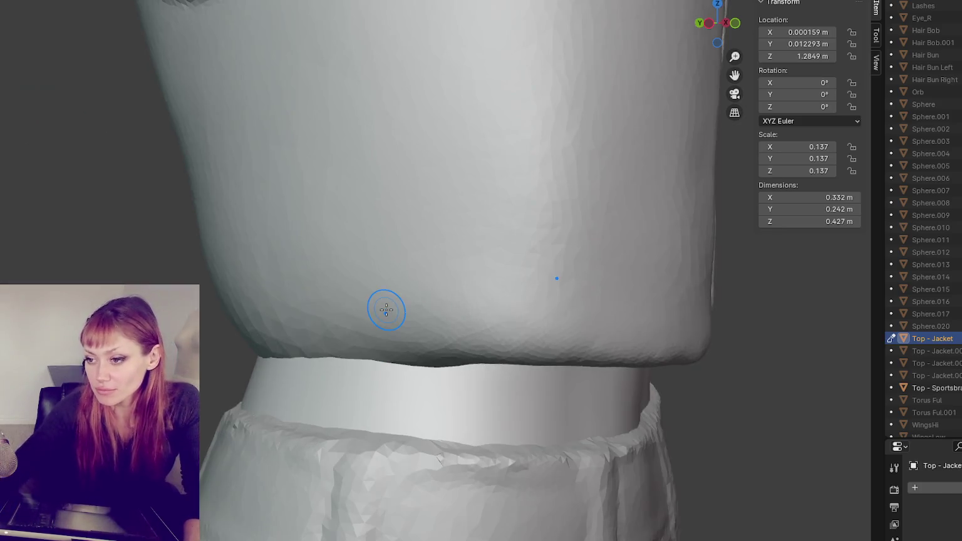
drag(317, 351, 599, 349)
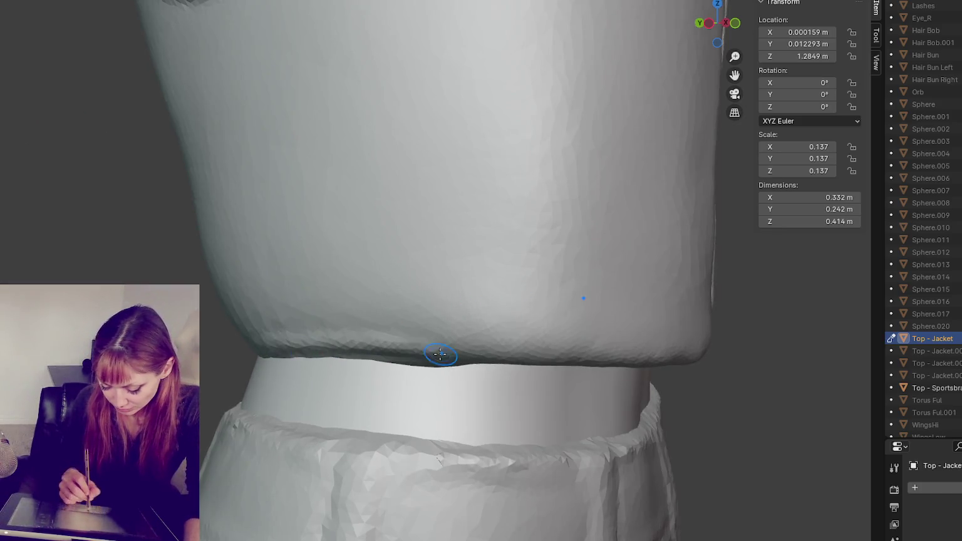
middle_drag(598, 348, 408, 344)
drag(338, 337, 559, 351)
middle_drag(559, 351, 257, 295)
mouse_move(257, 294)
mouse_down()
mouse_move(318, 303)
mouse_move(207, 293)
mouse_up()
mouse_move(207, 293)
middle_down()
mouse_move(579, 328)
mouse_move(355, 322)
middle_up()
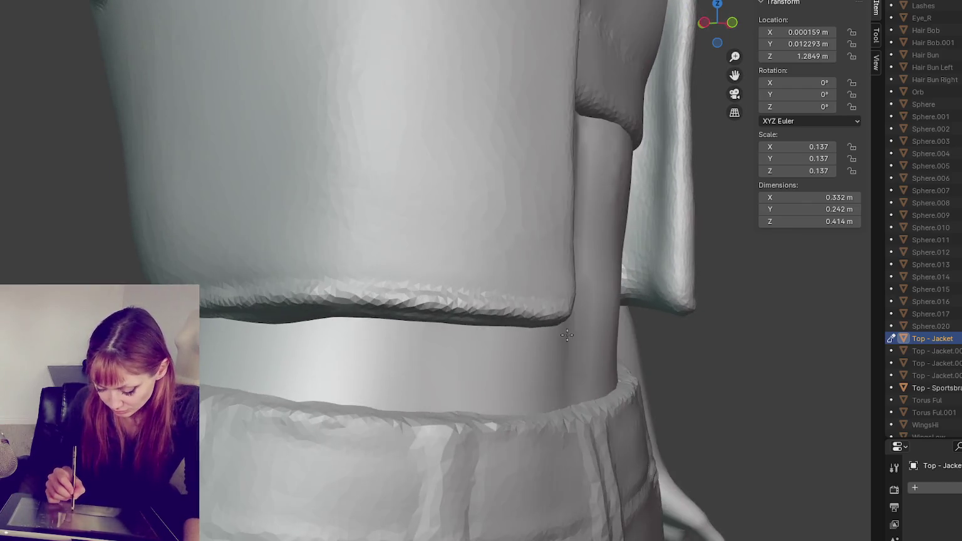
drag(354, 322, 543, 330)
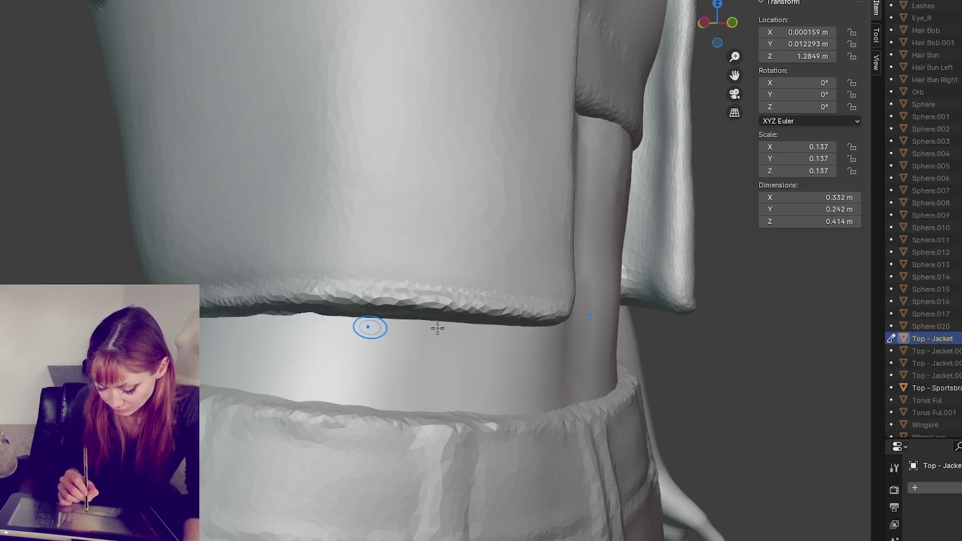
Deepen the hem's underside and reshape it along the back of the jacket.
middle_drag(419, 339, 418, 326)
drag(337, 215, 317, 230)
mouse_move(412, 227)
middle_down()
mouse_move(322, 204)
mouse_move(427, 247)
mouse_move(406, 222)
middle_up()
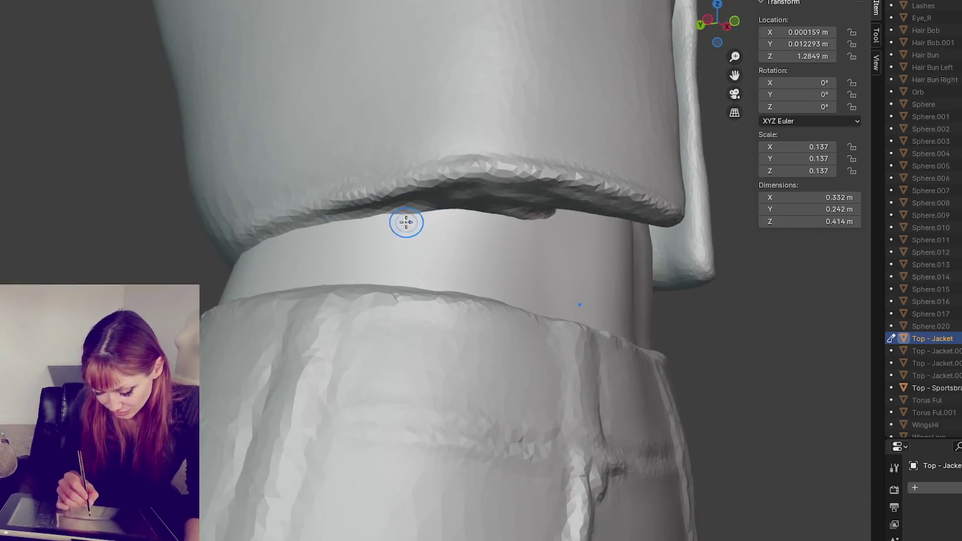
mouse_move(431, 230)
mouse_down()
mouse_move(408, 193)
mouse_move(365, 209)
mouse_up()
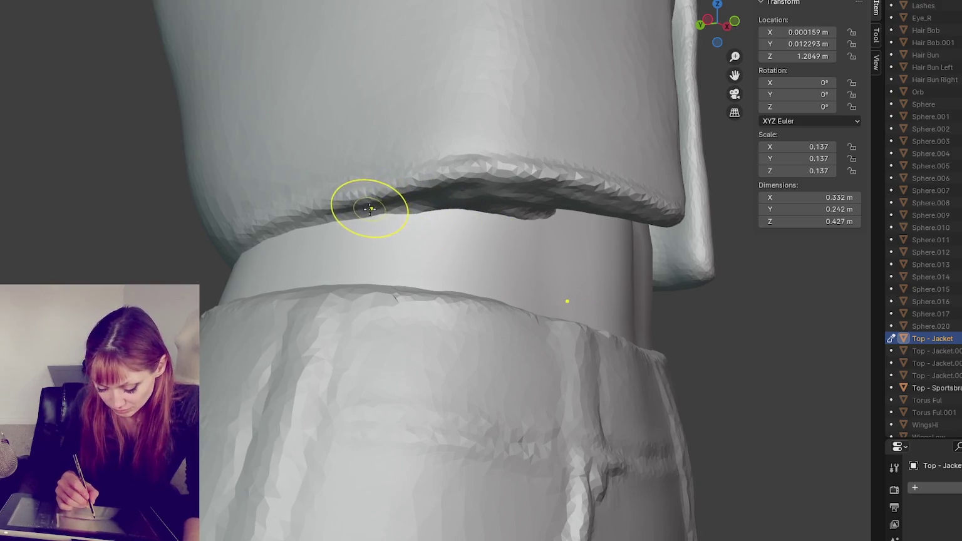
middle_drag(387, 253, 440, 300)
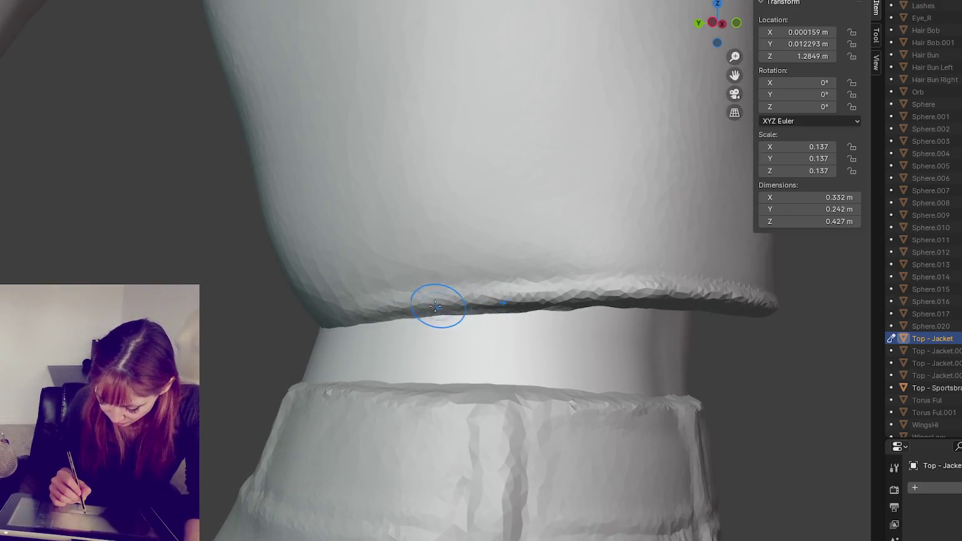
mouse_move(310, 316)
mouse_down()
mouse_move(440, 286)
mouse_move(608, 285)
mouse_move(596, 279)
mouse_move(620, 290)
mouse_move(528, 307)
mouse_up()
scroll(620, 289, down, 3)
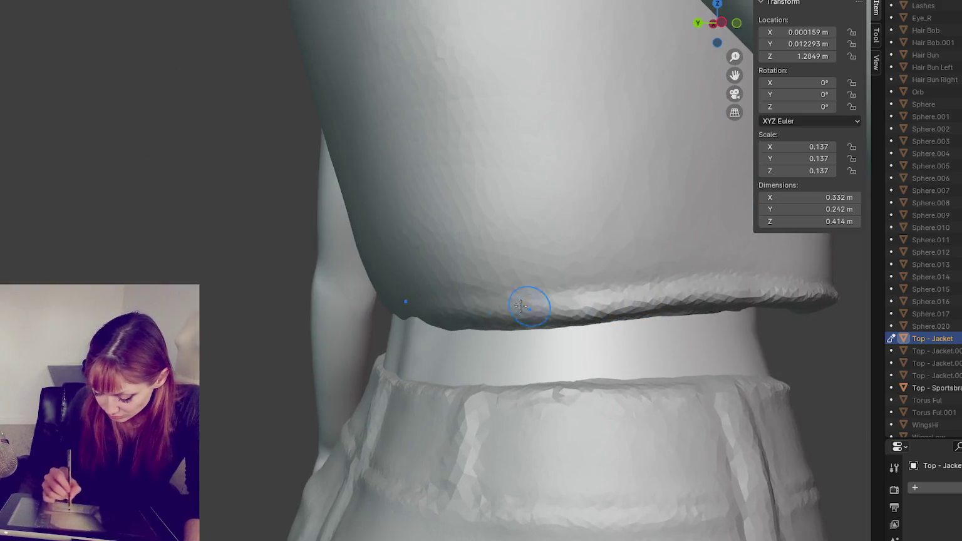
middle_drag(528, 306, 641, 307)
mouse_move(642, 307)
mouse_down()
mouse_move(576, 311)
mouse_move(789, 290)
mouse_up()
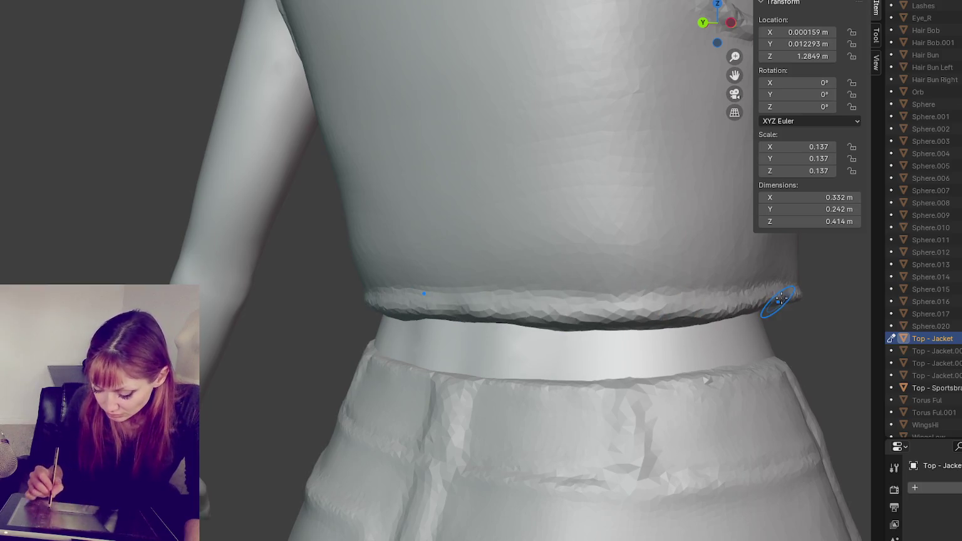
scroll(780, 299, down, 2)
scroll(133, 230, down, 5)
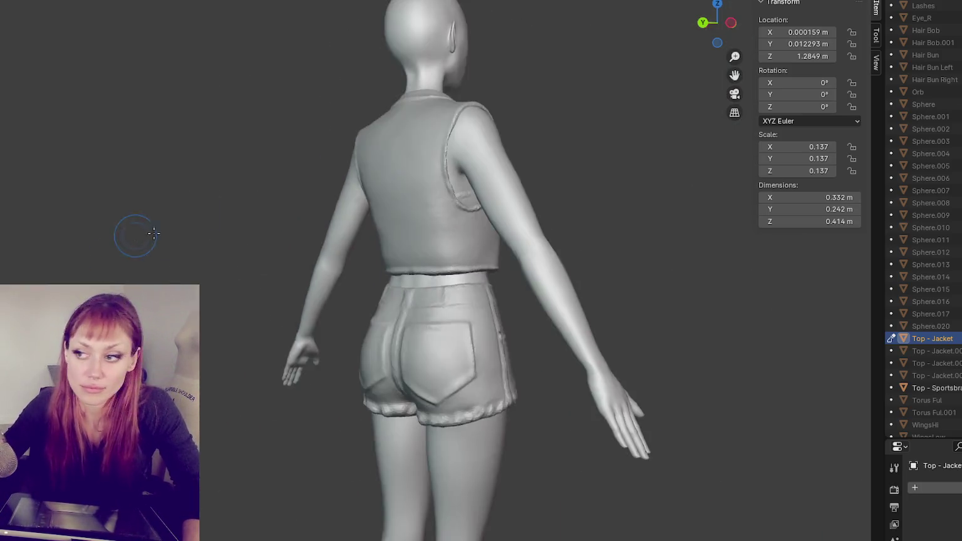
middle_drag(134, 230, 438, 238)
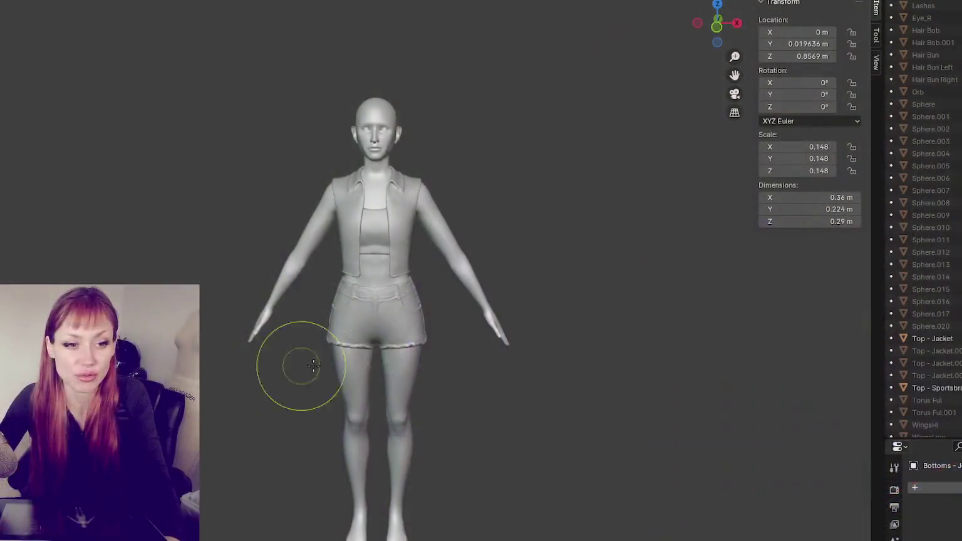
Orbit around the whole figure to review the denim shorts from front, back and side.
middle_drag(481, 333, 438, 319)
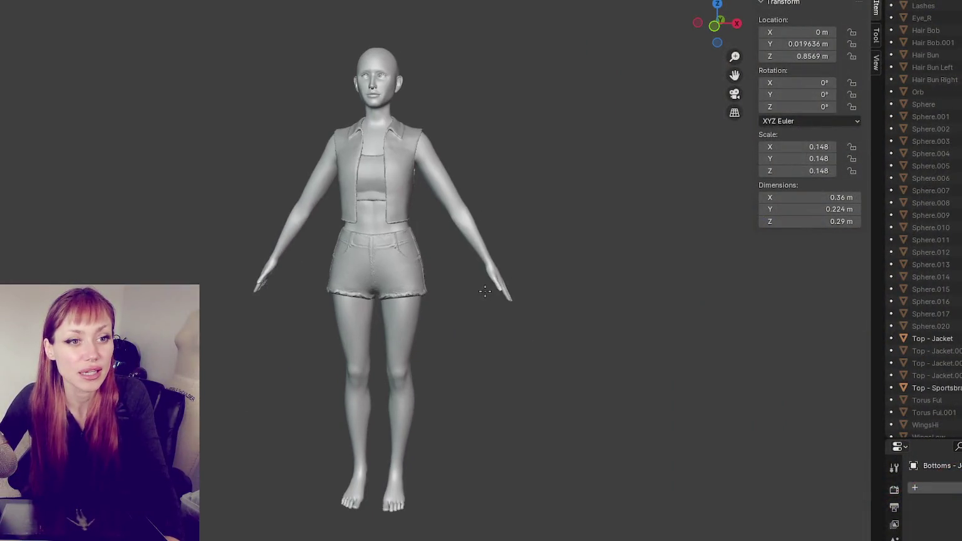
mouse_move(332, 285)
shift+middle_down()
mouse_move(455, 176)
mouse_move(580, 215)
mouse_move(529, 213)
mouse_move(678, 204)
mouse_move(438, 203)
mouse_move(605, 209)
mouse_move(730, 200)
mouse_move(678, 205)
mouse_move(749, 209)
mouse_move(575, 223)
shift+middle_up()
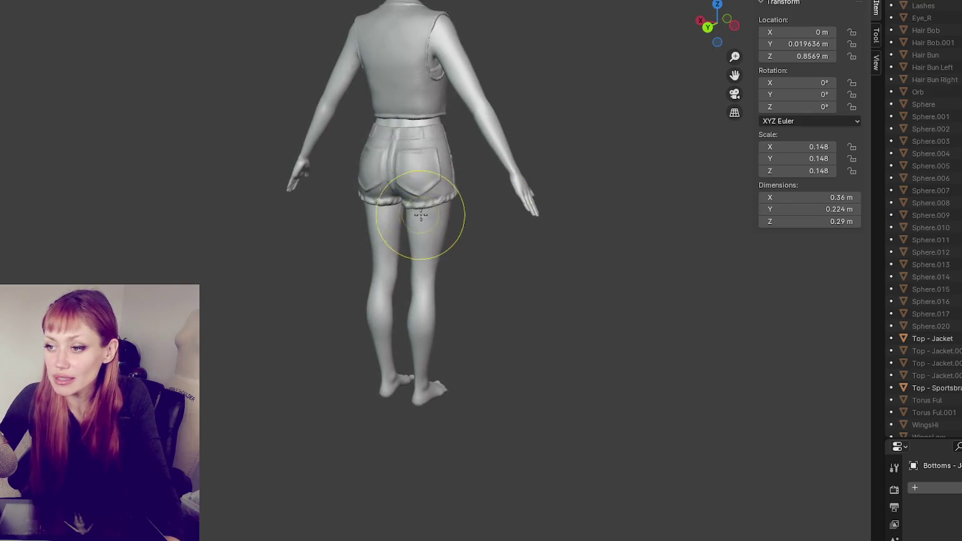
mouse_move(425, 212)
middle_down()
mouse_move(476, 211)
mouse_move(447, 207)
middle_up()
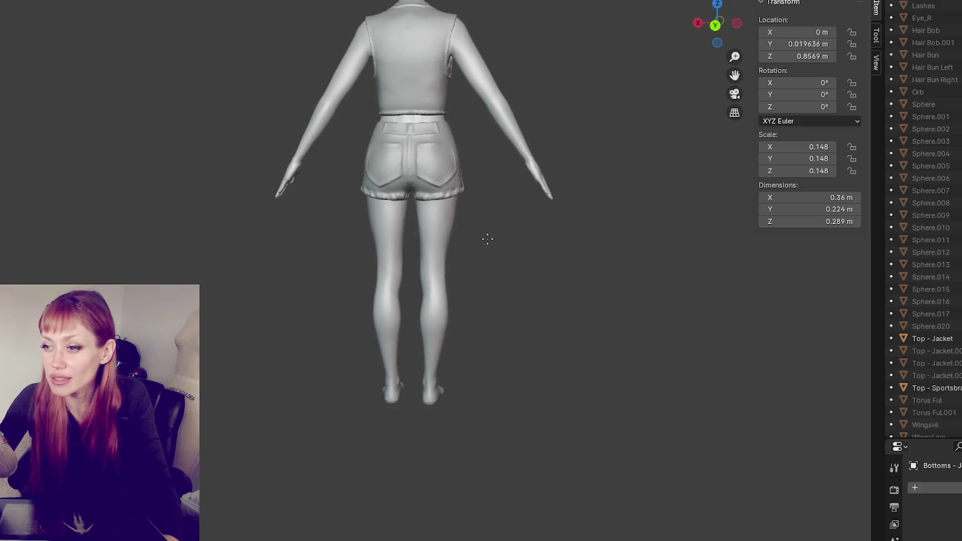
mouse_move(487, 239)
middle_down()
mouse_move(209, 243)
mouse_move(302, 250)
mouse_move(316, 221)
mouse_move(394, 258)
mouse_move(601, 214)
mouse_move(308, 208)
mouse_move(486, 228)
mouse_move(329, 230)
mouse_move(318, 242)
mouse_move(348, 227)
mouse_move(648, 231)
mouse_move(306, 223)
mouse_move(569, 229)
mouse_move(465, 224)
middle_up()
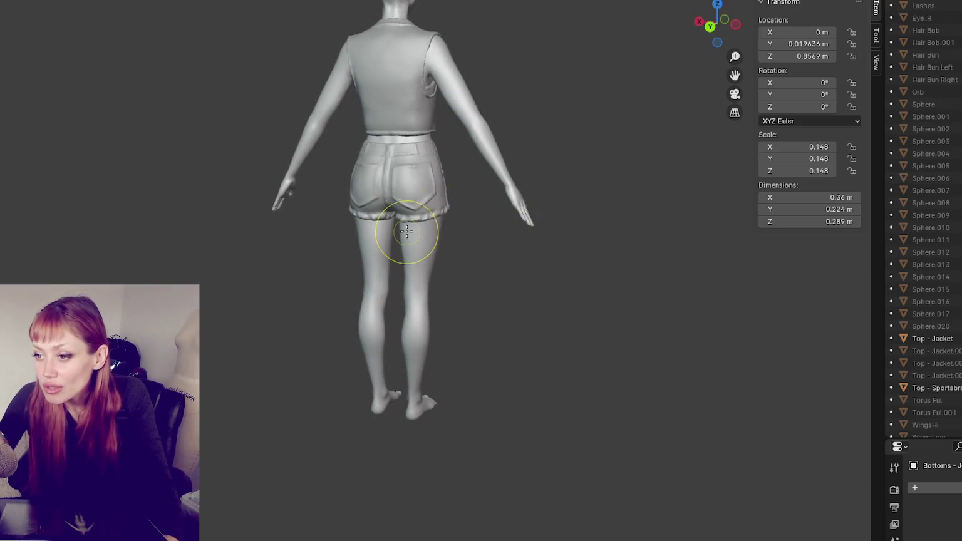
mouse_move(406, 218)
middle_down()
mouse_move(563, 222)
mouse_move(463, 218)
middle_up()
mouse_move(482, 175)
middle_down()
mouse_move(493, 172)
mouse_move(444, 167)
middle_up()
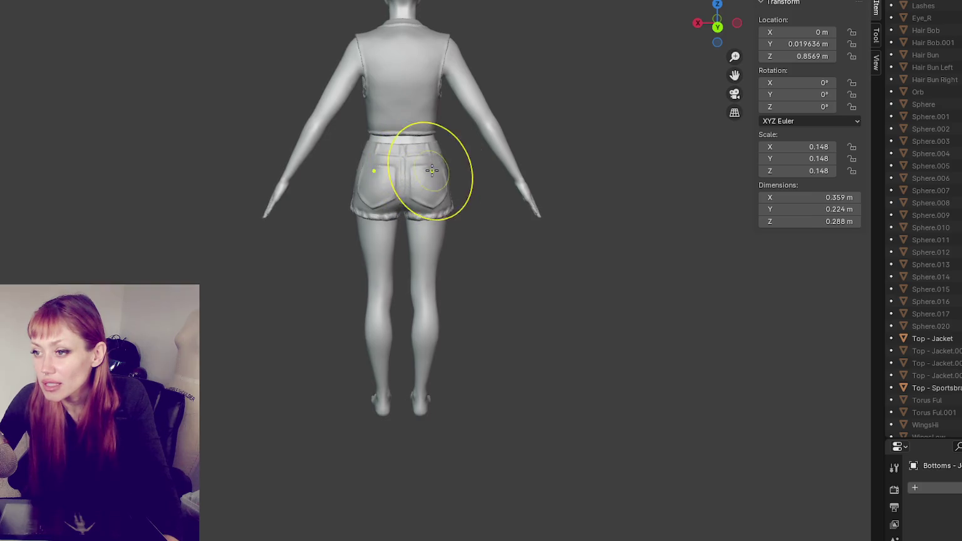
mouse_move(474, 167)
middle_down()
mouse_move(618, 157)
mouse_move(547, 200)
mouse_move(432, 217)
mouse_move(554, 201)
middle_up()
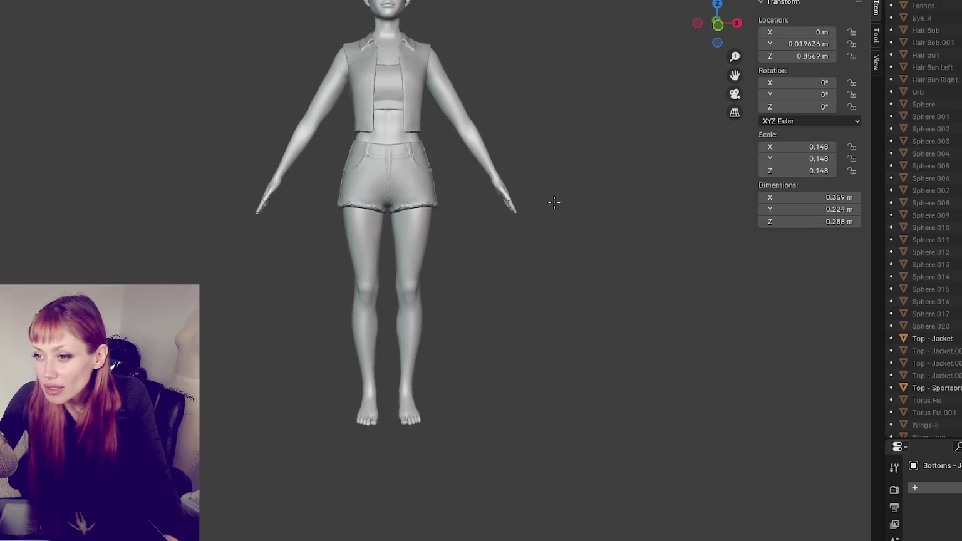
middle_drag(457, 188, 492, 208)
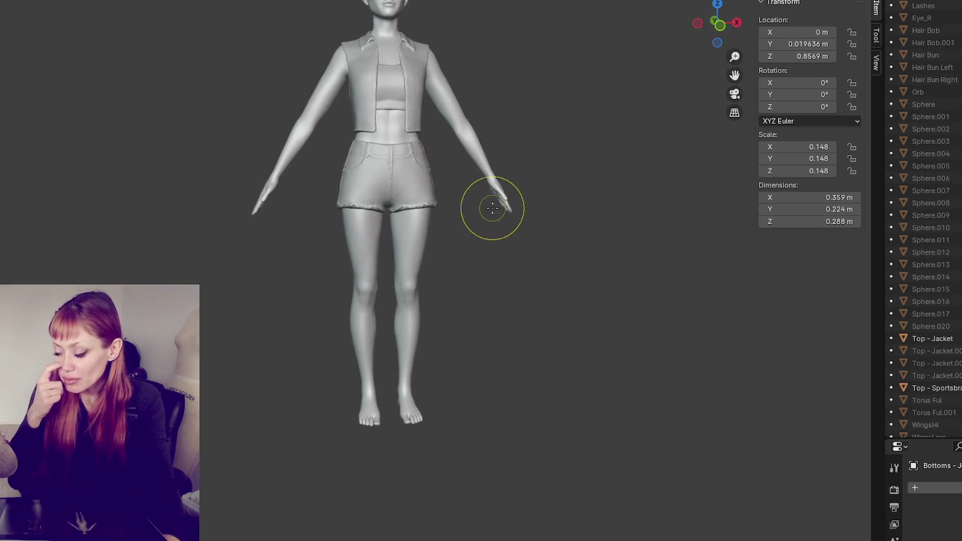
Frame the torso and make Top - Jacket the active sculpt object.
shift+middle_drag(571, 75, 579, 125)
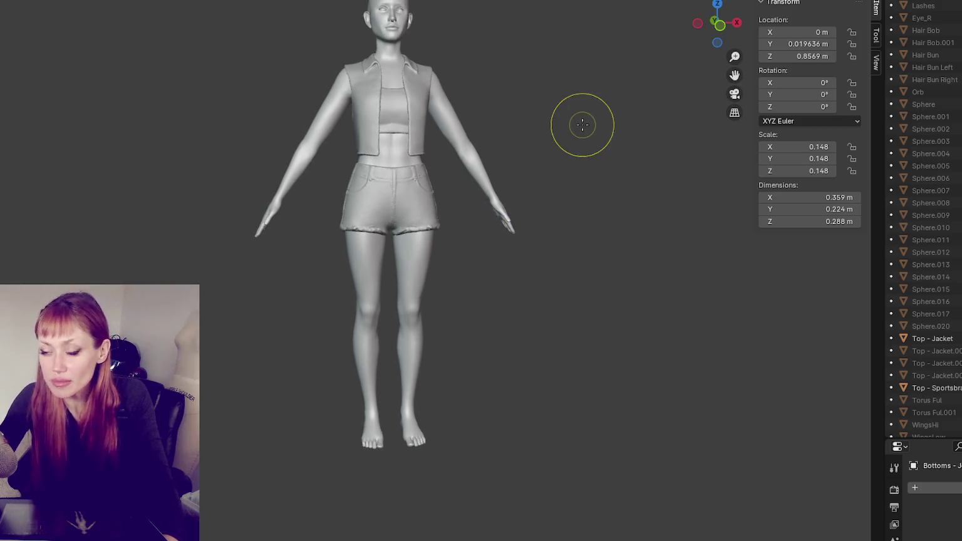
scroll(424, 100, up, 5)
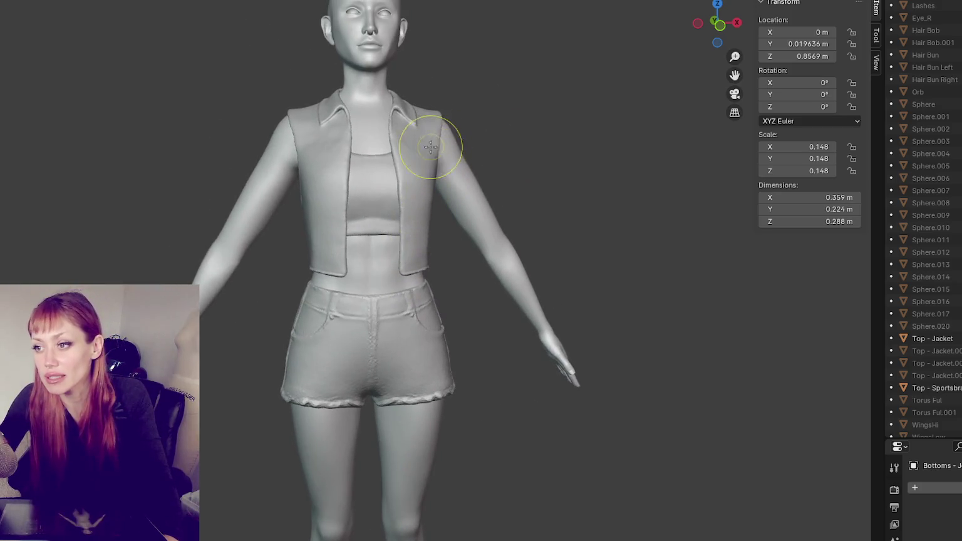
middle_drag(440, 140, 418, 190)
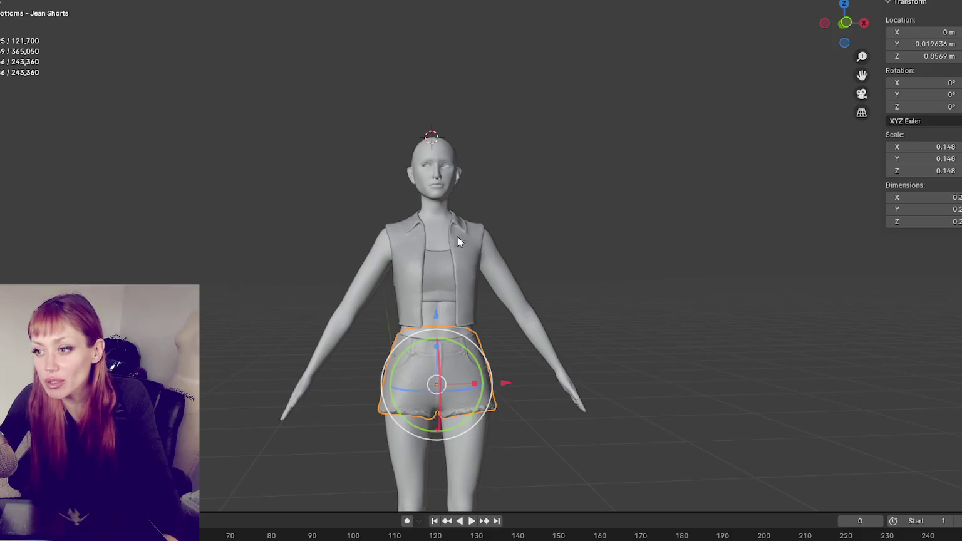
click(457, 236)
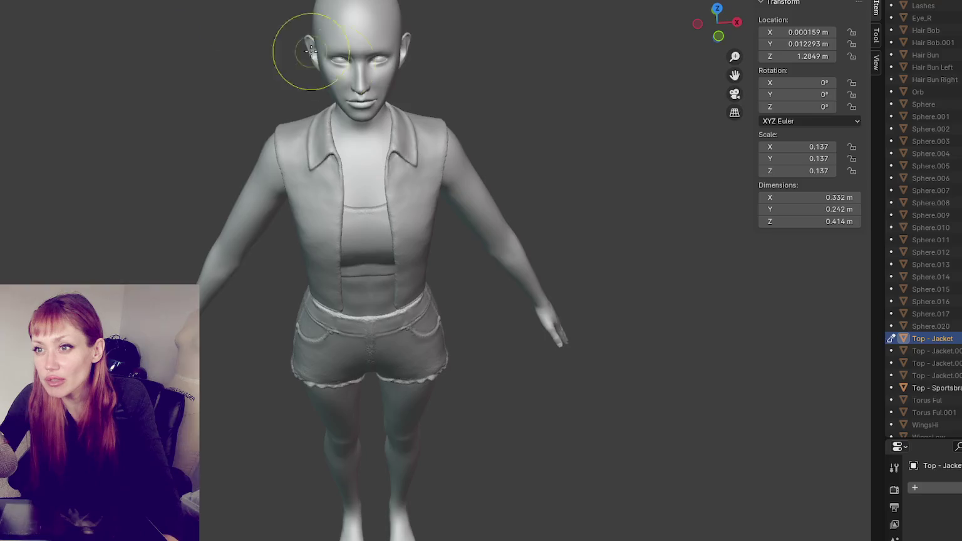
Orbit around the torso to inspect the open jacket from the side, above and front.
scroll(447, 165, up, 2)
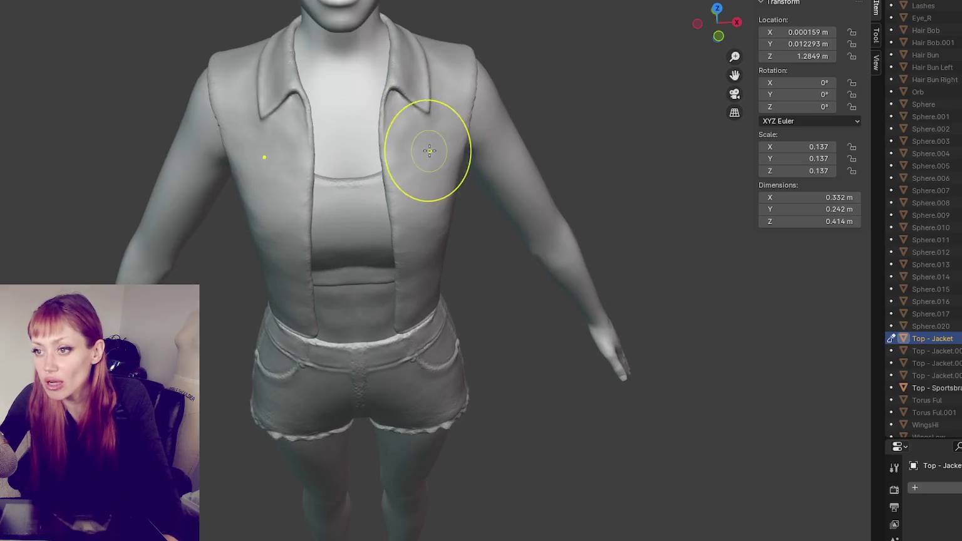
scroll(420, 156, down, 2)
middle_drag(435, 167, 378, 137)
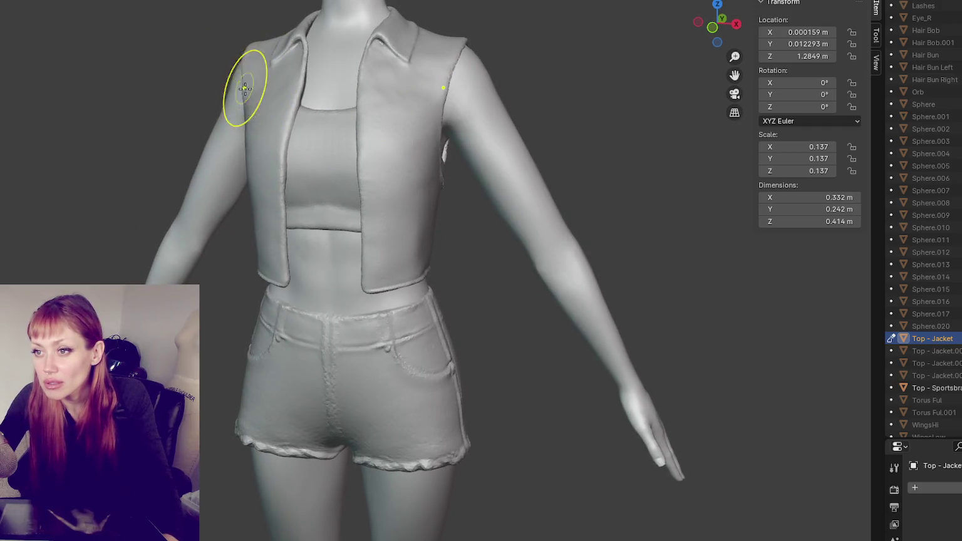
middle_drag(245, 88, 251, 71)
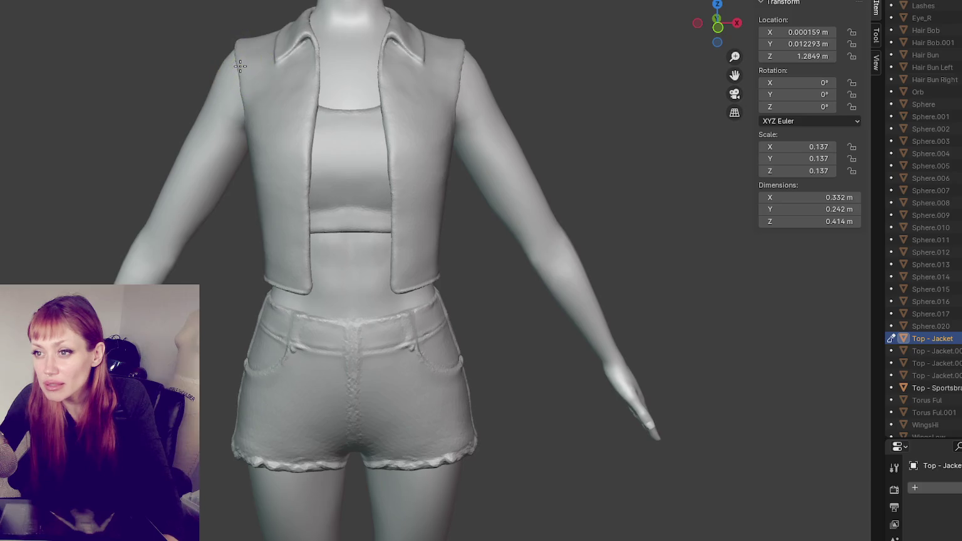
mouse_move(241, 93)
middle_down()
mouse_move(306, 122)
mouse_move(260, 178)
mouse_move(354, 161)
mouse_move(450, 118)
middle_up()
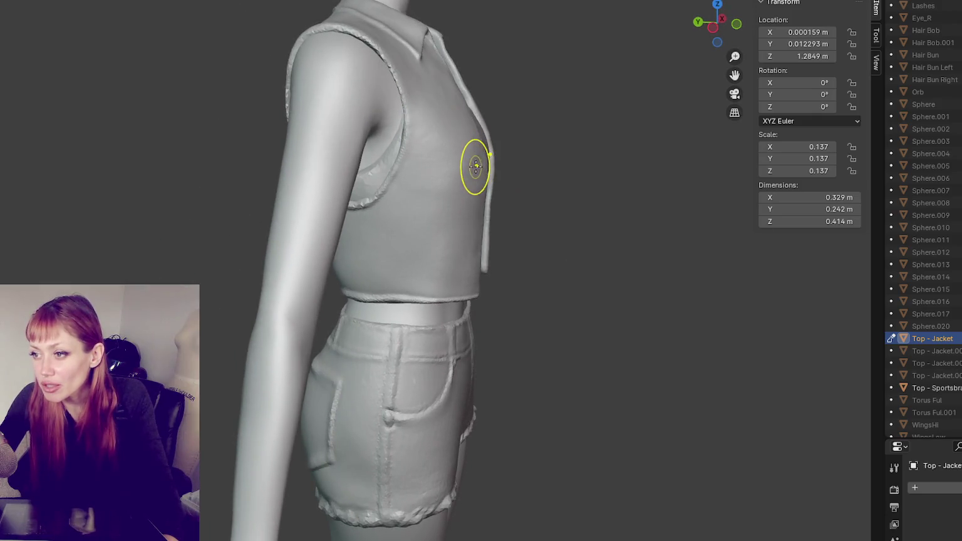
mouse_move(573, 146)
middle_down()
mouse_move(571, 156)
mouse_move(248, 185)
middle_up()
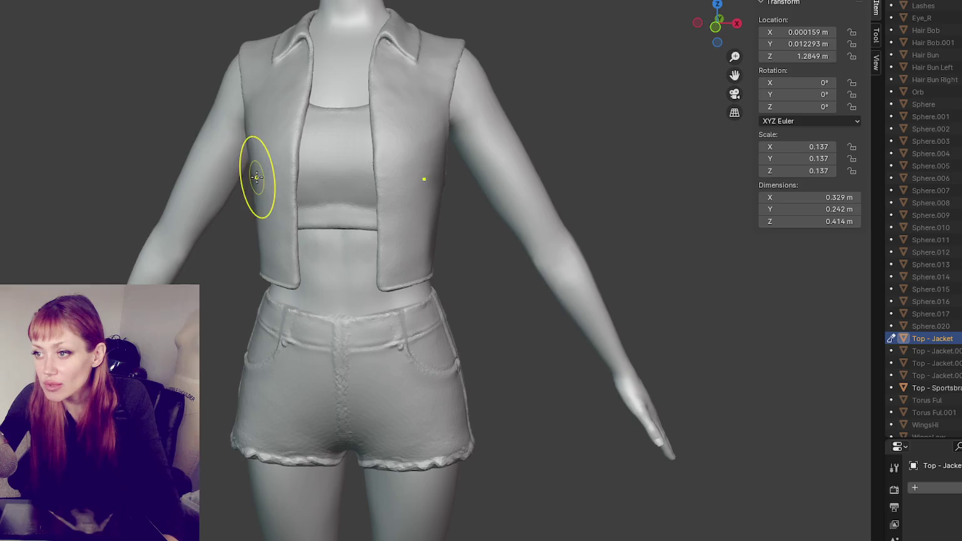
middle_drag(250, 118, 482, 164)
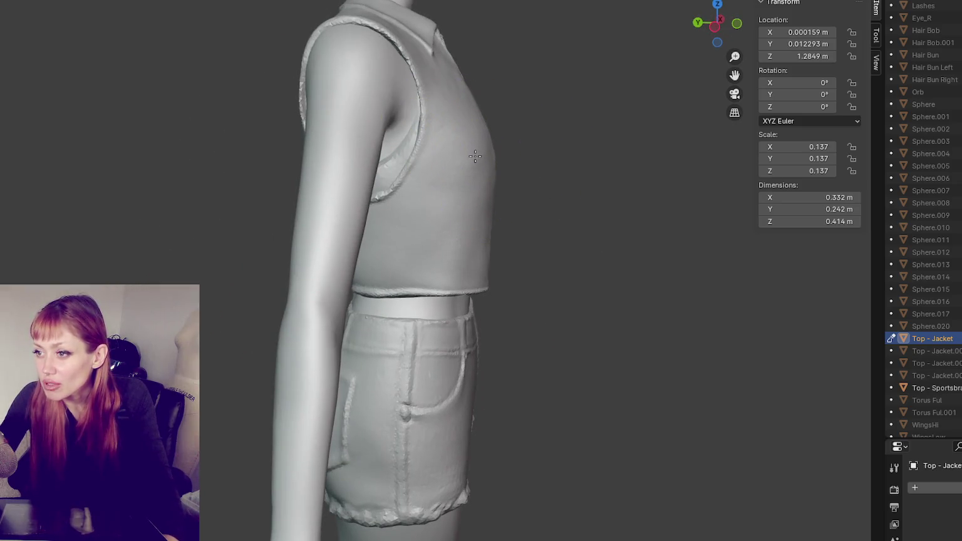
mouse_move(473, 156)
middle_down()
mouse_move(476, 141)
mouse_move(462, 144)
middle_up()
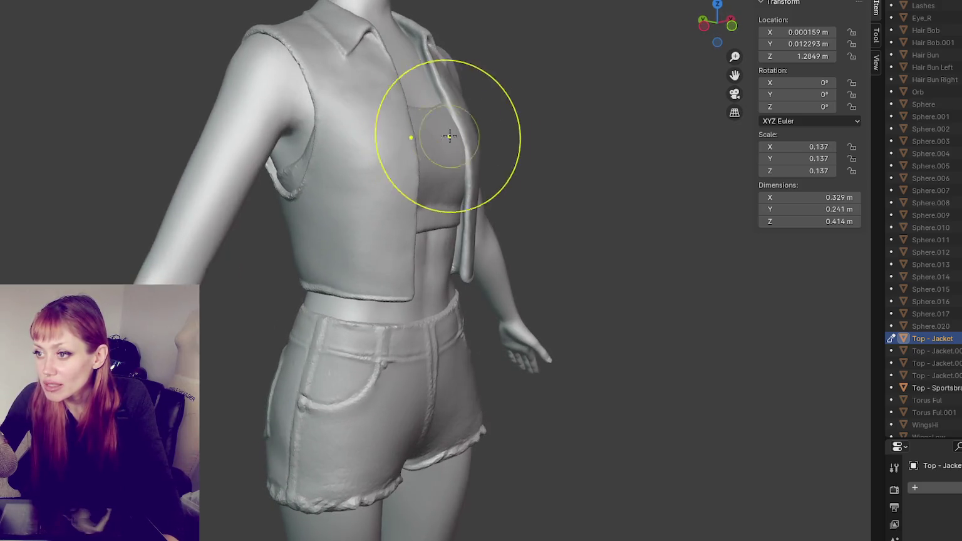
Shape the lapel and chest, smoothing the right chest and tightening the jacket at the shoulder.
drag(446, 118, 454, 92)
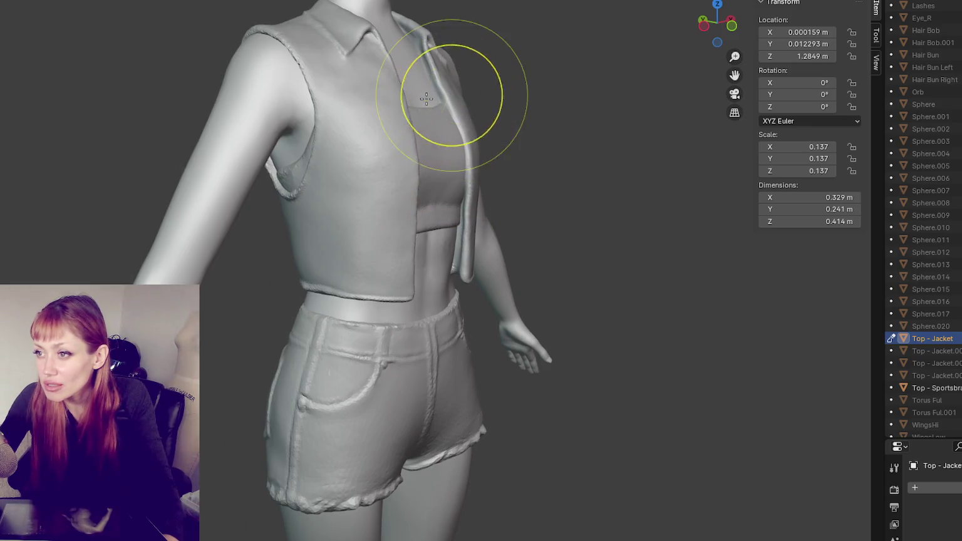
middle_drag(481, 91, 415, 82)
drag(414, 82, 290, 75)
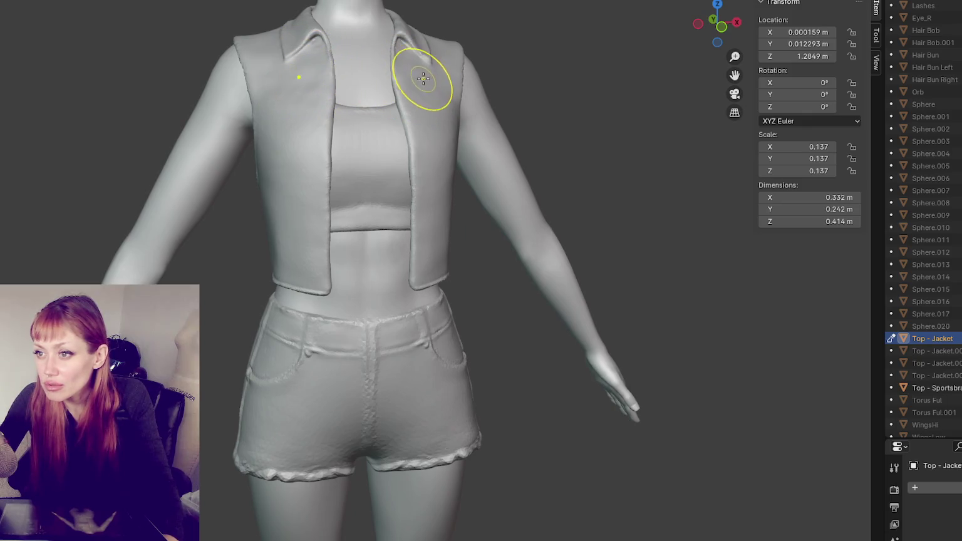
mouse_move(422, 78)
mouse_down()
mouse_move(441, 111)
mouse_move(450, 107)
mouse_up()
middle_drag(451, 107, 456, 107)
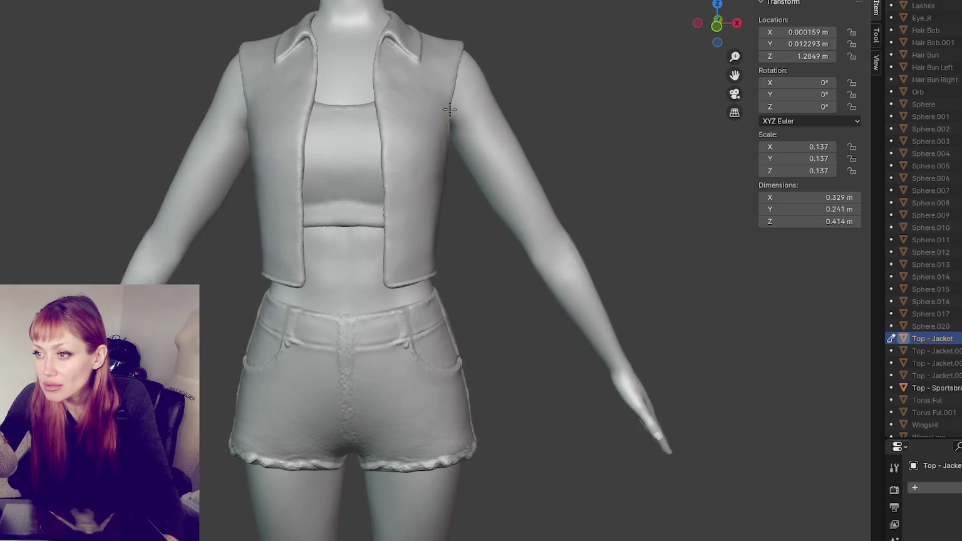
Pull the jacket's left front panel edge into shape.
mouse_move(486, 250)
middle_down()
mouse_move(461, 262)
mouse_move(307, 270)
middle_up()
drag(307, 270, 273, 263)
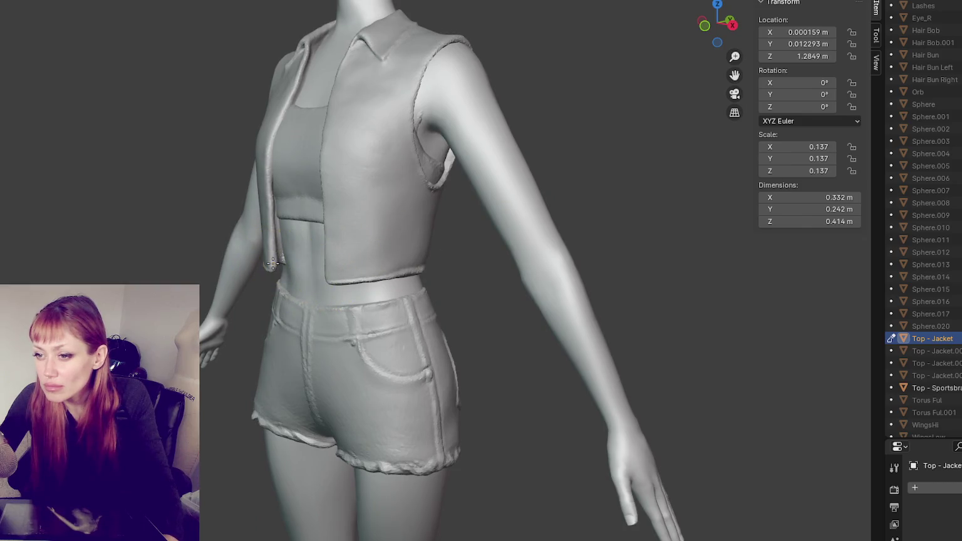
scroll(369, 231, down, 3)
mouse_move(267, 249)
middle_down()
mouse_move(370, 231)
mouse_move(276, 260)
middle_up()
scroll(367, 237, up, 3)
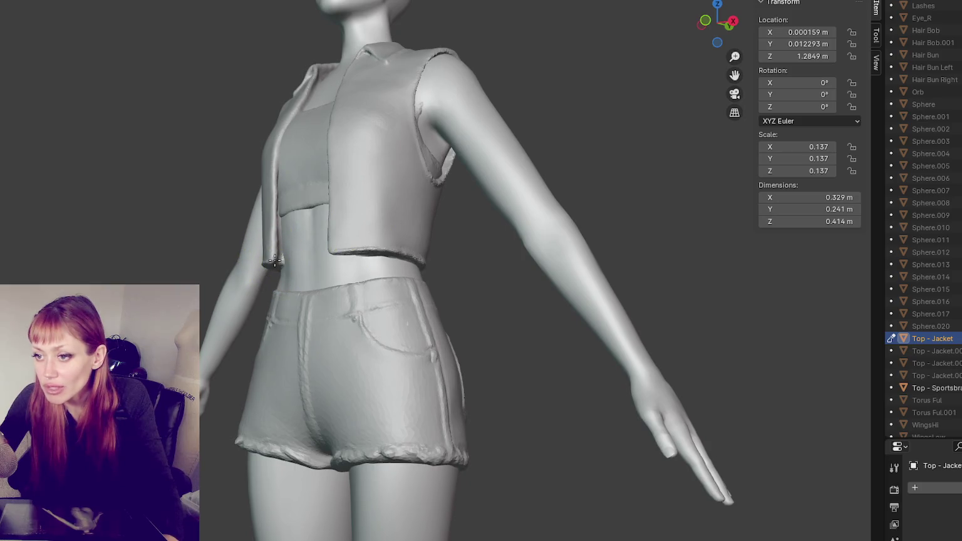
scroll(297, 214, up, 4)
scroll(403, 240, down, 2)
scroll(376, 281, up, 4)
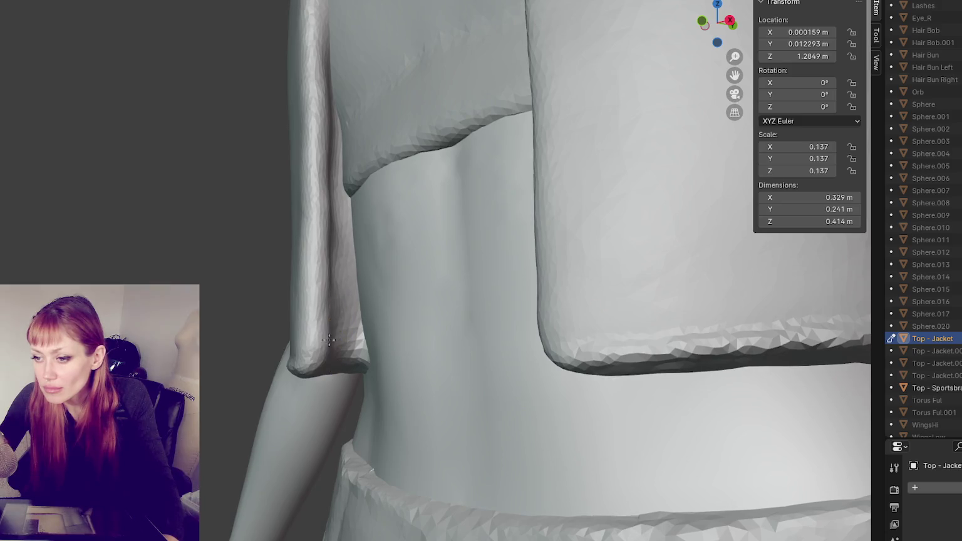
Inspect the jacket hem from below and zoom in close on the torso.
scroll(329, 339, down, 5)
middle_drag(348, 300, 490, 234)
scroll(489, 234, up, 3)
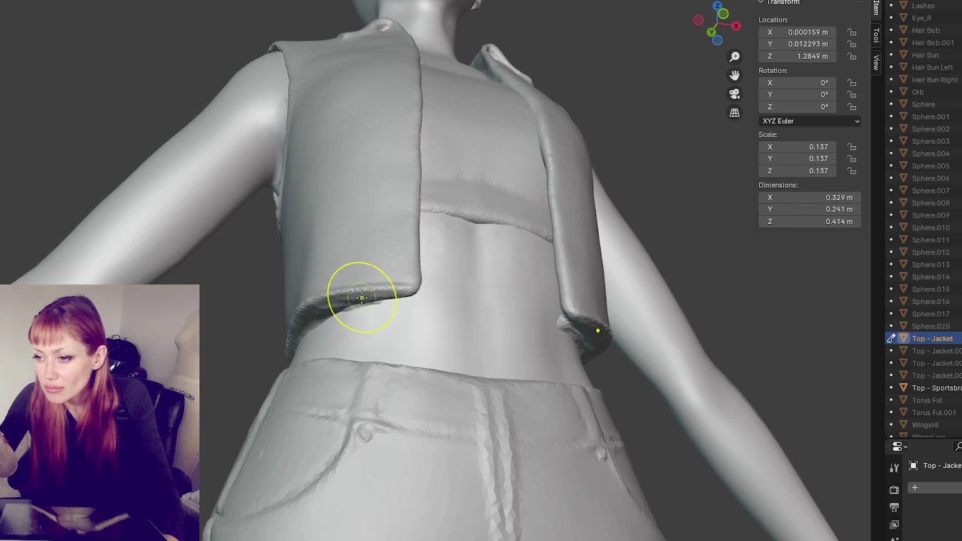
mouse_move(375, 303)
middle_down()
mouse_move(344, 272)
mouse_move(425, 279)
mouse_move(372, 311)
mouse_move(390, 279)
mouse_move(393, 377)
mouse_move(410, 360)
middle_up()
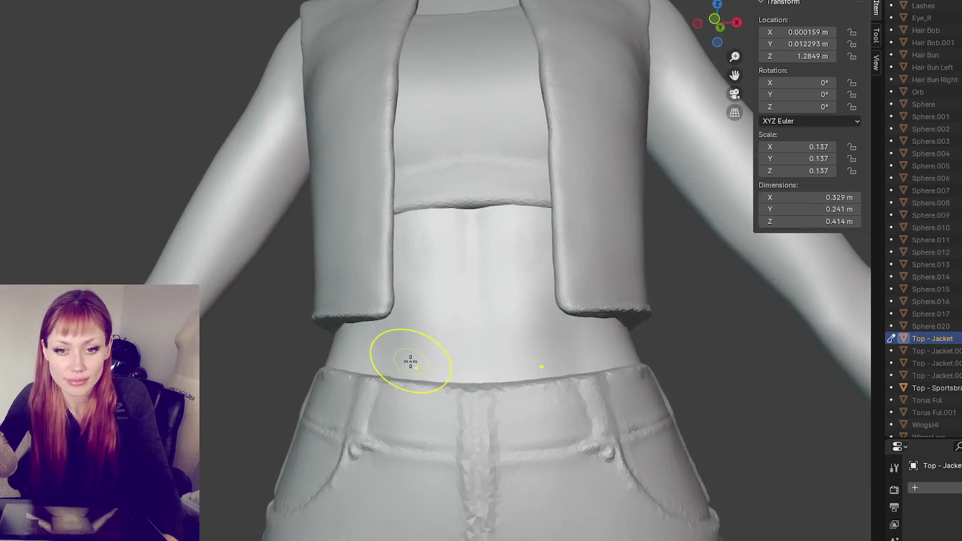
scroll(469, 306, down, 3)
scroll(494, 316, up, 5)
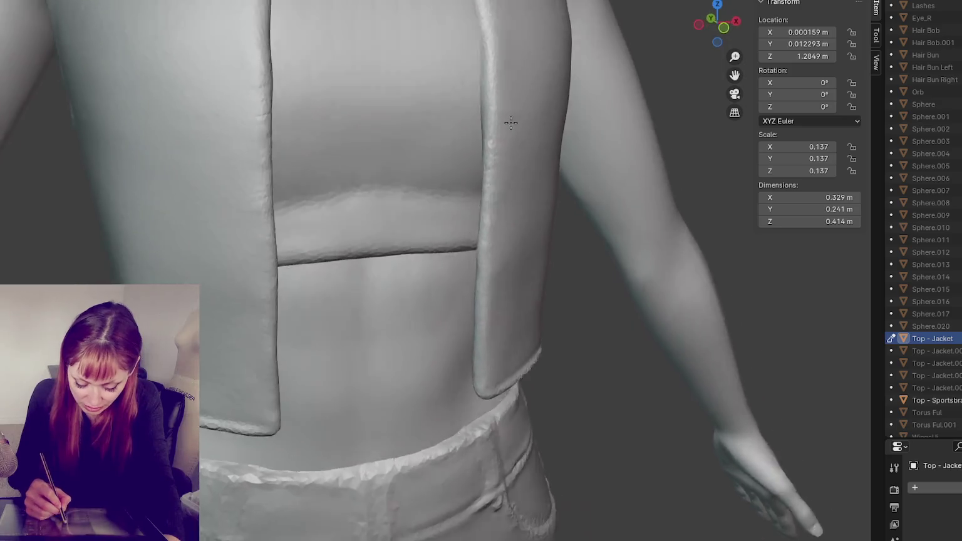
middle_drag(495, 316, 462, 114)
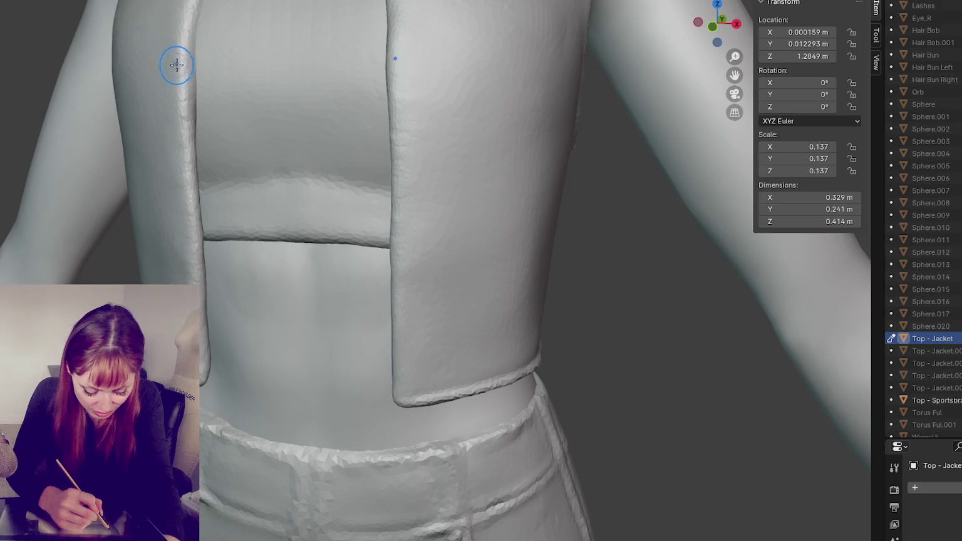
Orbit around the jacket's side, panel and armhole hem to check the faceted edges.
middle_drag(190, 66, 202, 72)
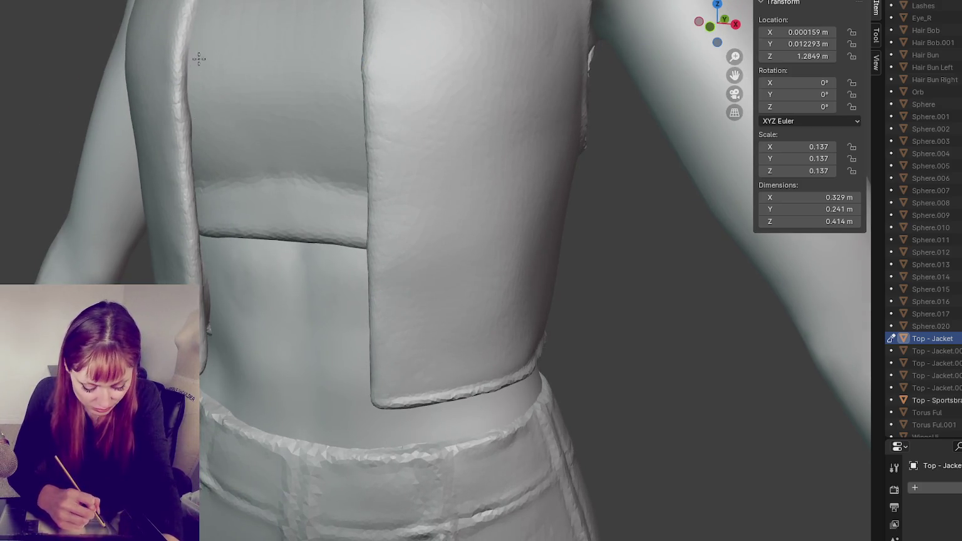
middle_drag(194, 136, 208, 32)
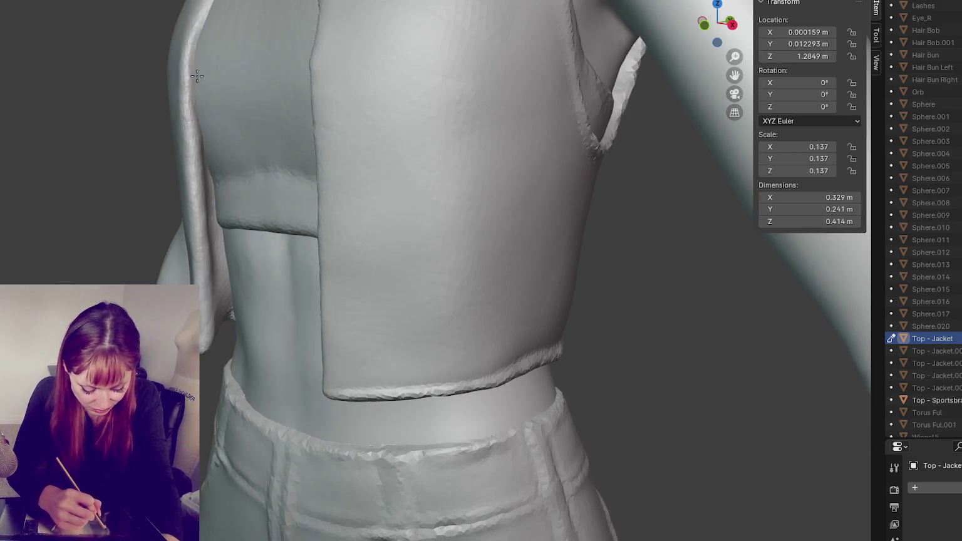
middle_drag(207, 102, 202, 97)
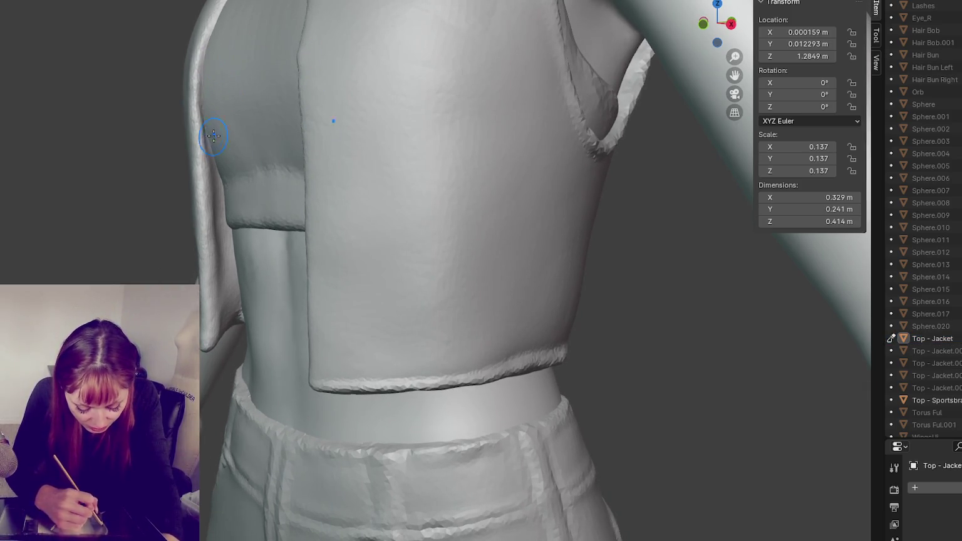
middle_drag(214, 136, 226, 143)
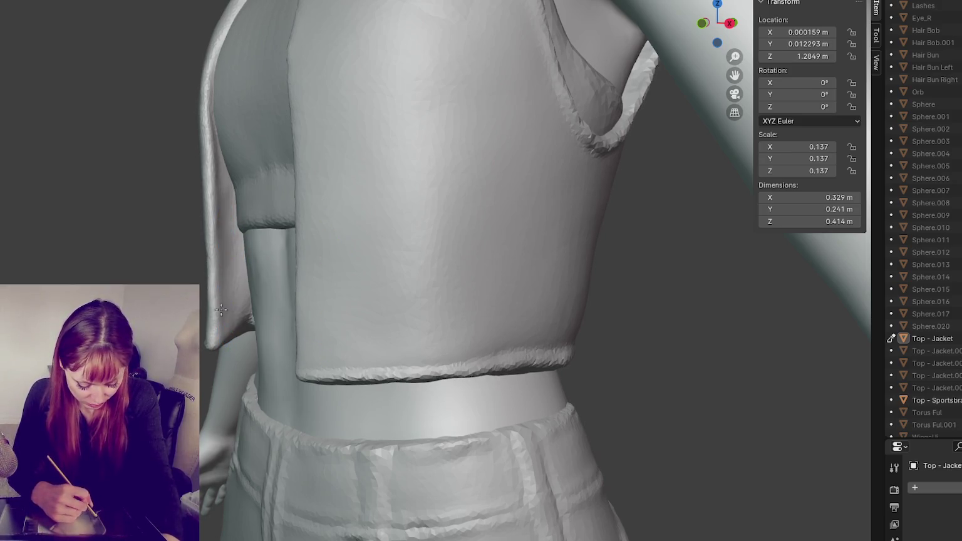
middle_drag(251, 305, 311, 232)
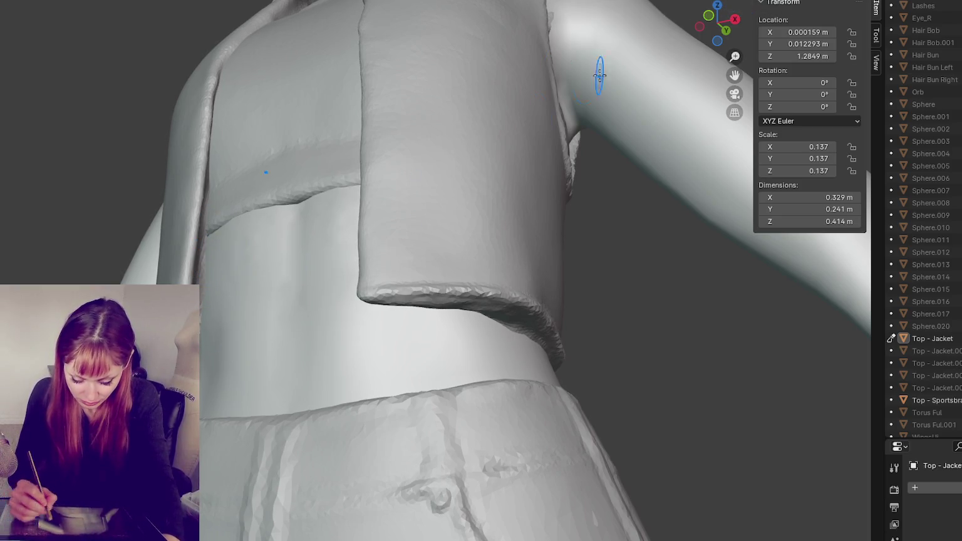
middle_drag(382, 187, 328, 222)
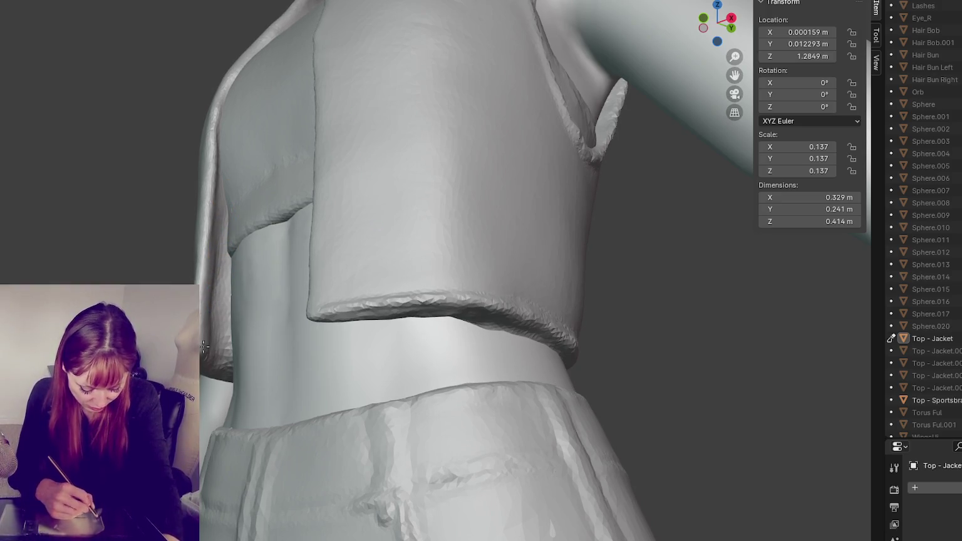
middle_drag(250, 330, 252, 346)
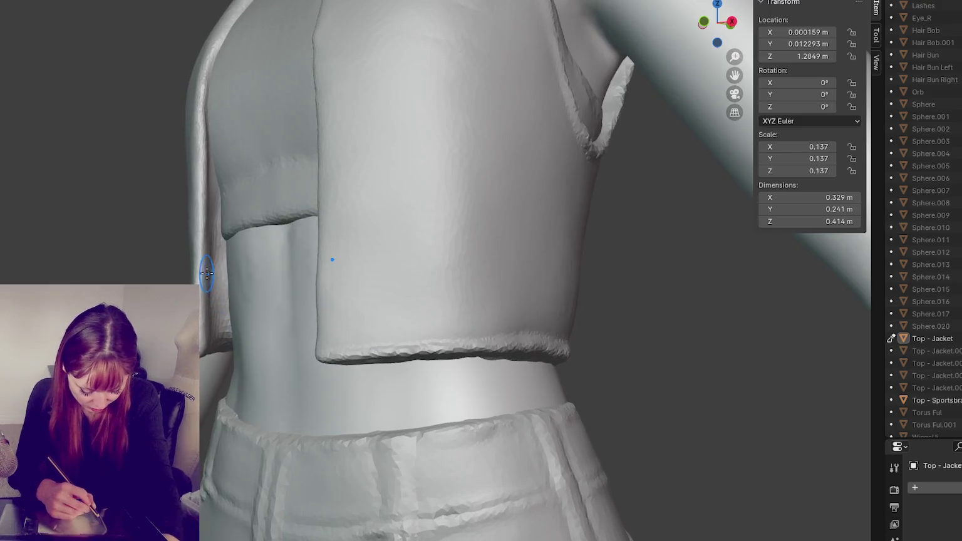
middle_drag(207, 272, 228, 285)
Smooth the faceted front edge of the jacket, checking the Dyntopo detail settings.
drag(227, 285, 213, 265)
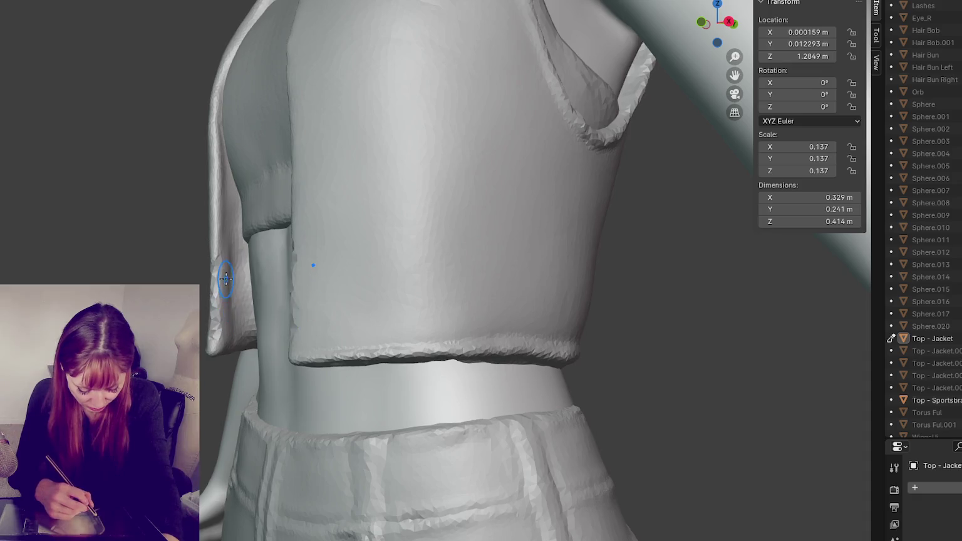
click(767, 2)
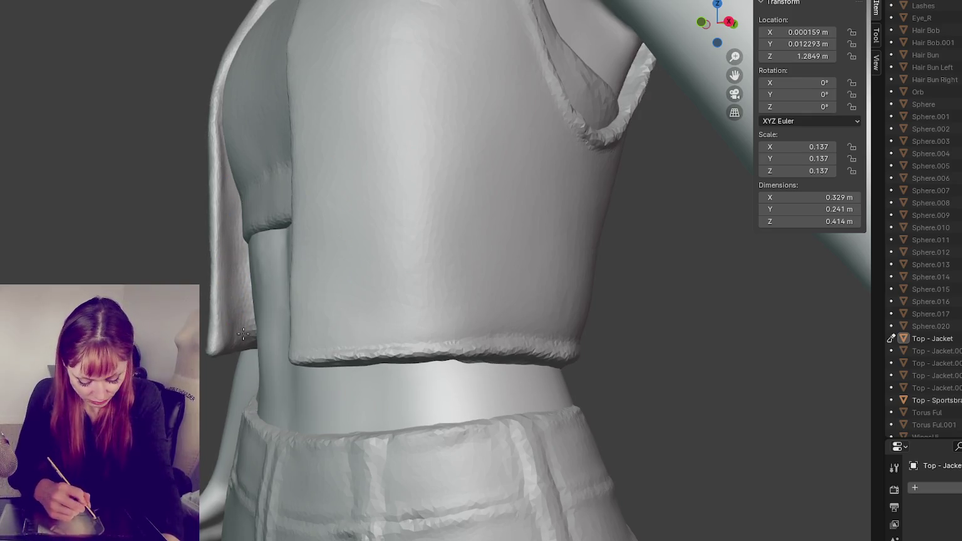
drag(243, 332, 231, 308)
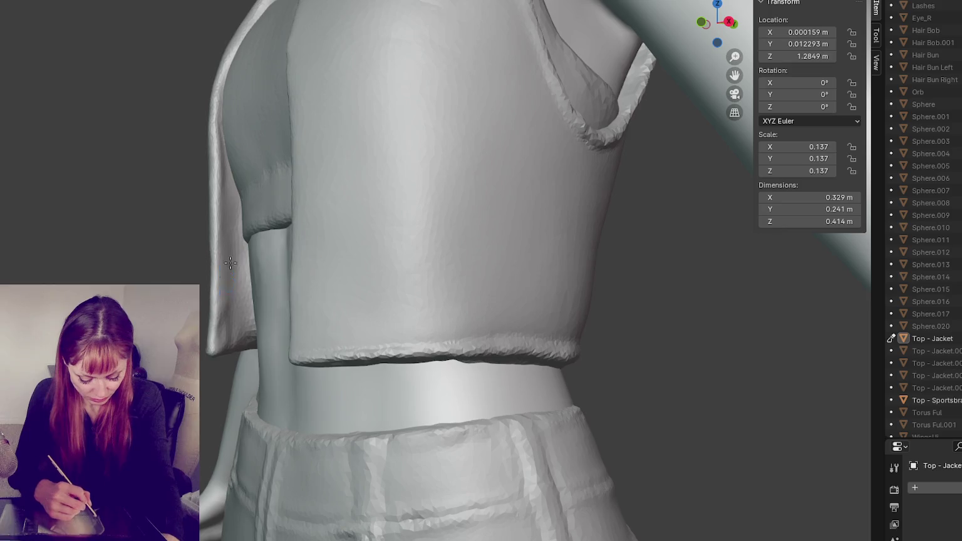
middle_drag(258, 302, 247, 241)
Smooth and refine both armhole edges symmetrically, including the inner edges seen from below.
mouse_move(221, 211)
mouse_down()
mouse_move(140, 221)
mouse_move(179, 208)
mouse_move(161, 215)
mouse_up()
middle_drag(161, 214, 181, 245)
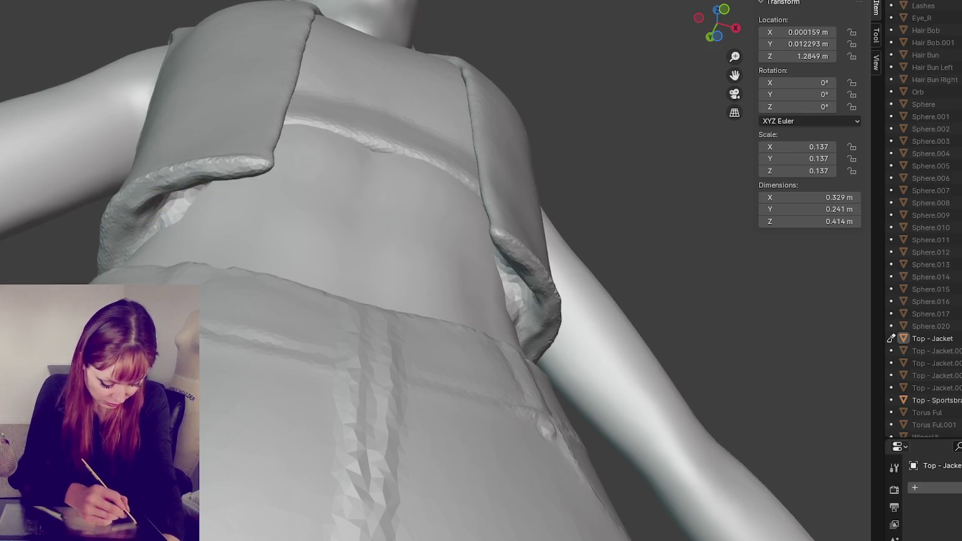
middle_drag(298, 221, 189, 185)
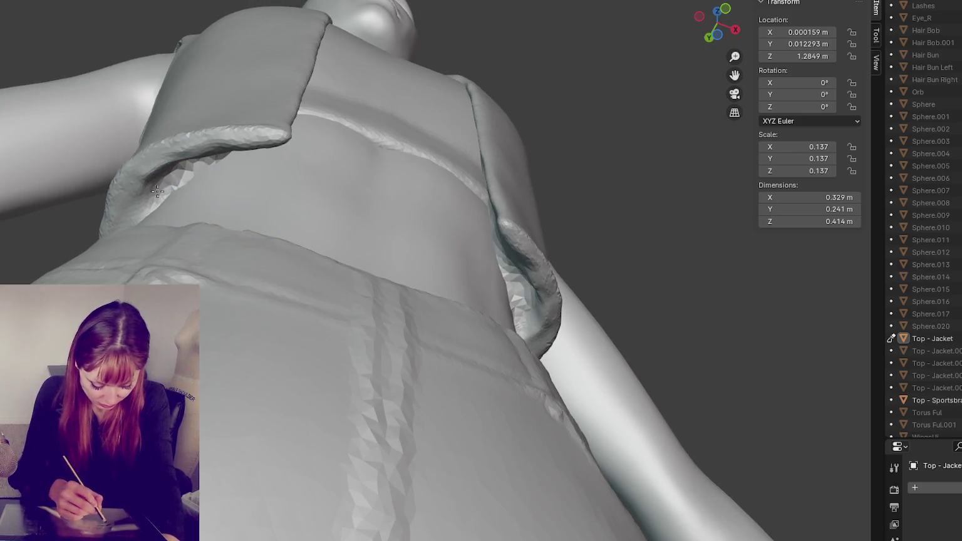
drag(157, 191, 179, 182)
middle_drag(222, 182, 176, 188)
drag(176, 188, 172, 192)
drag(202, 163, 185, 175)
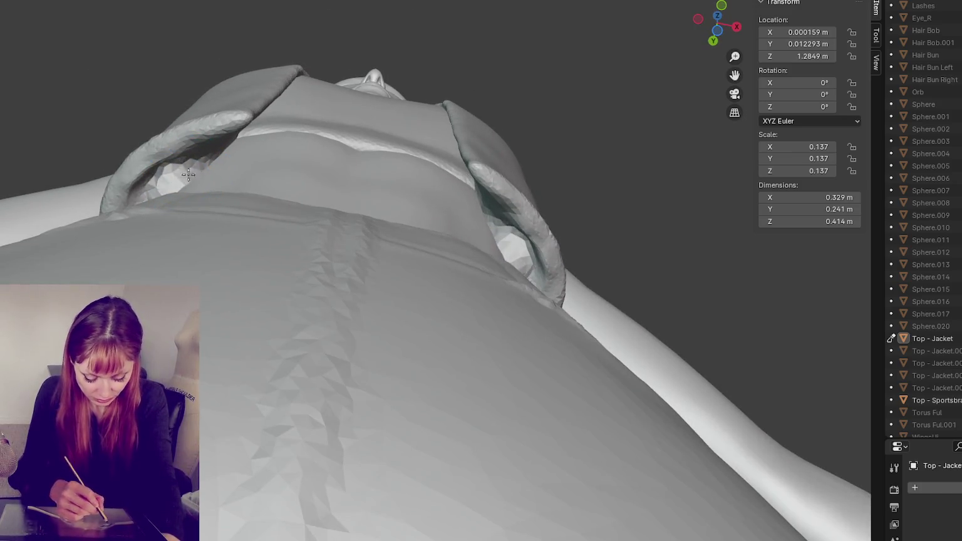
drag(219, 159, 172, 164)
middle_drag(206, 212, 211, 209)
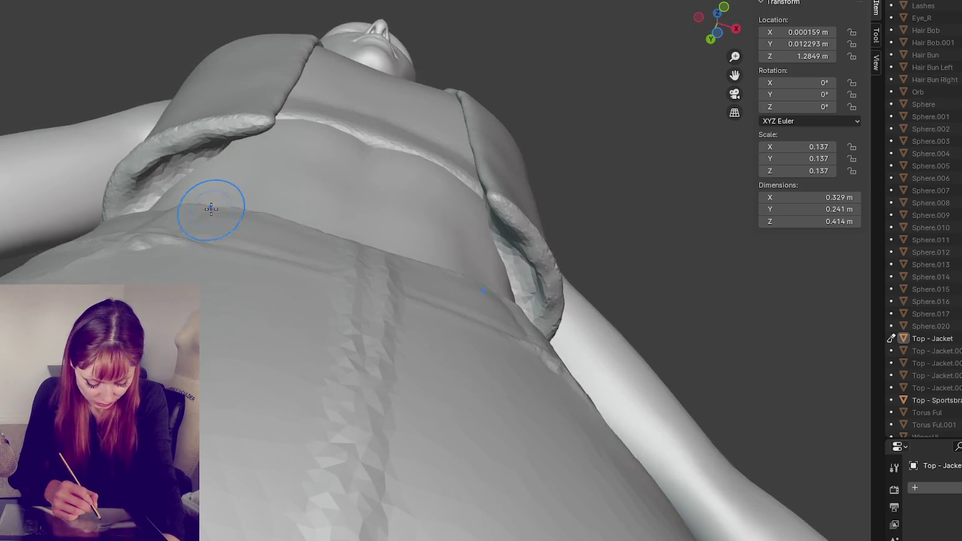
drag(186, 183, 161, 201)
mouse_move(201, 208)
middle_down()
mouse_move(149, 218)
mouse_move(228, 189)
mouse_move(164, 219)
middle_up()
middle_drag(201, 184, 206, 206)
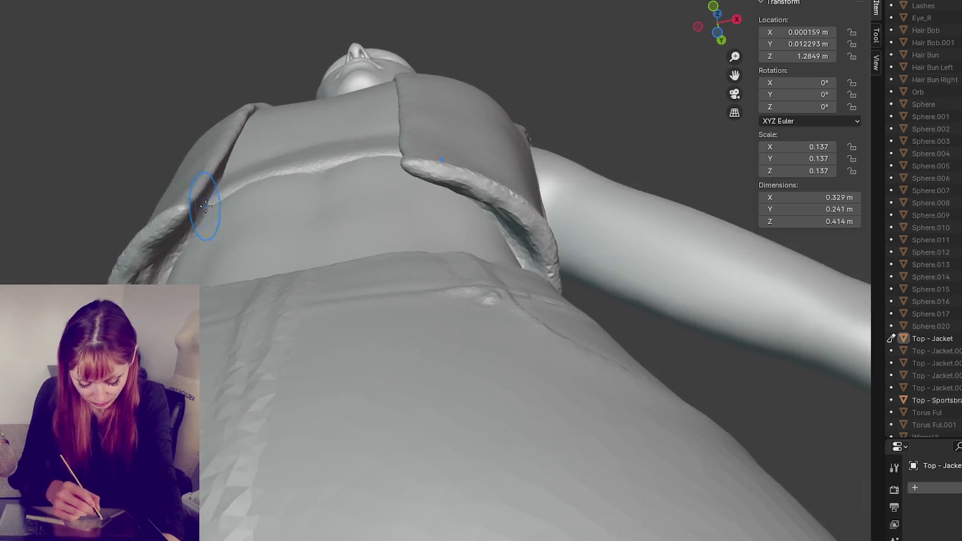
Reshape the jacket's front edges symmetrically with X mirroring.
mouse_move(191, 238)
mouse_down()
mouse_move(160, 282)
mouse_move(164, 267)
mouse_up()
mouse_move(242, 238)
middle_down()
mouse_move(275, 251)
mouse_move(189, 242)
mouse_move(161, 223)
middle_up()
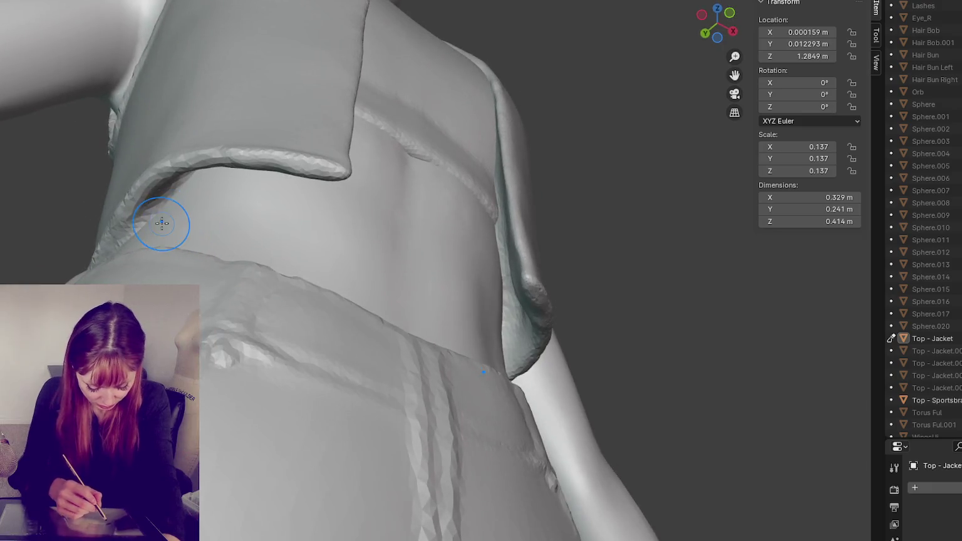
middle_drag(187, 178, 237, 209)
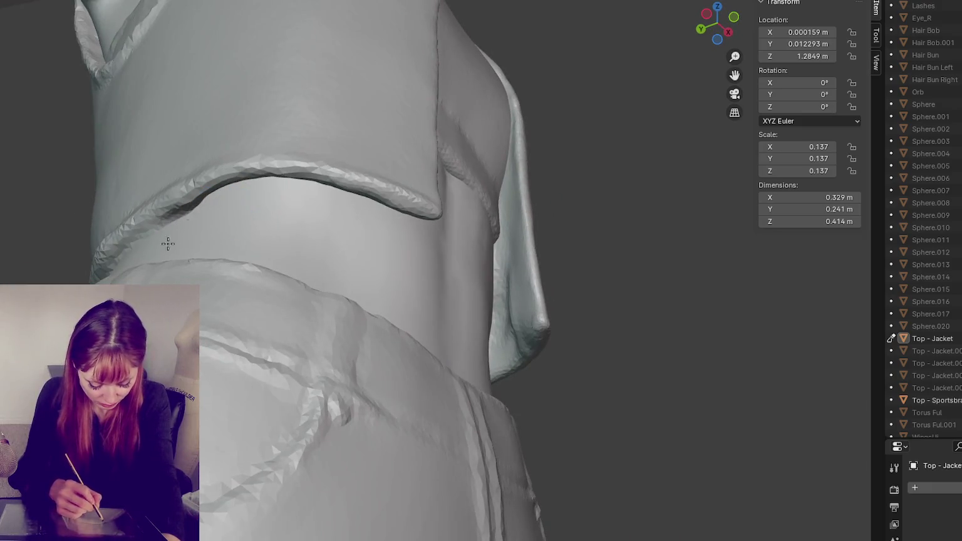
mouse_move(179, 226)
middle_down()
mouse_move(189, 221)
mouse_move(179, 196)
mouse_move(175, 210)
middle_up()
Deepen the crease along the jacket's rolled edge from below with the Crease brush.
middle_drag(150, 254, 209, 271)
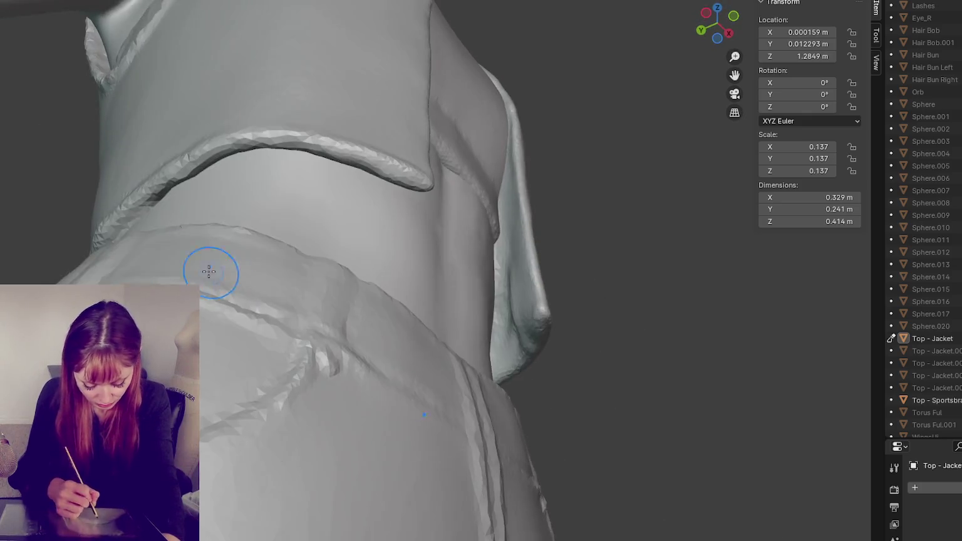
mouse_move(148, 229)
middle_down()
mouse_move(361, 234)
mouse_move(376, 207)
middle_up()
drag(475, 156, 276, 232)
mouse_move(276, 232)
middle_down()
mouse_move(386, 208)
mouse_move(369, 226)
mouse_move(337, 215)
middle_up()
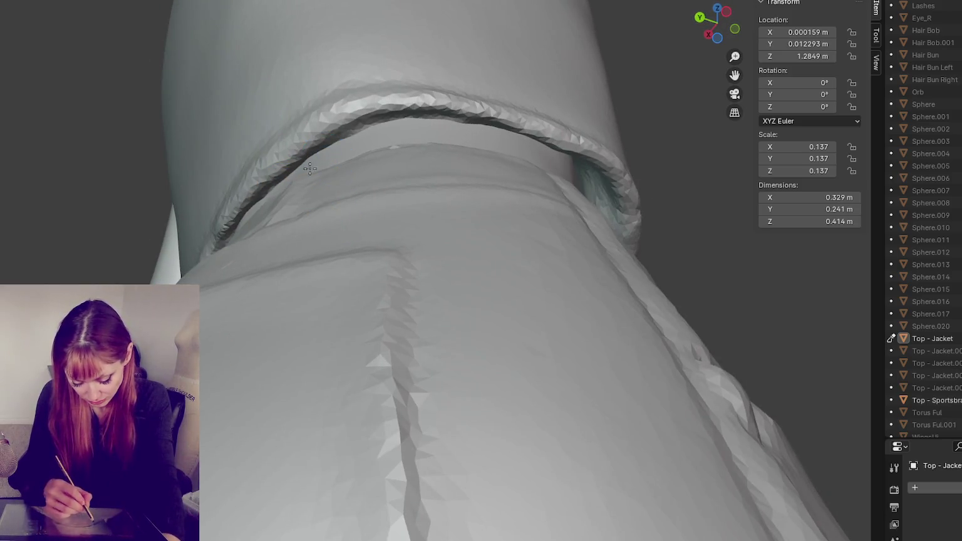
middle_drag(406, 134, 255, 112)
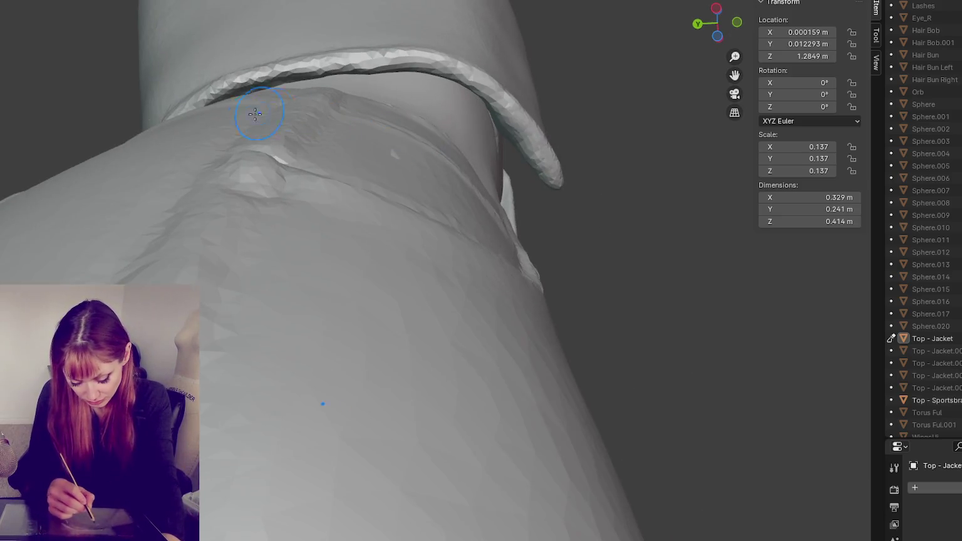
mouse_move(358, 129)
middle_down()
mouse_move(404, 268)
mouse_move(490, 294)
mouse_move(407, 350)
middle_up()
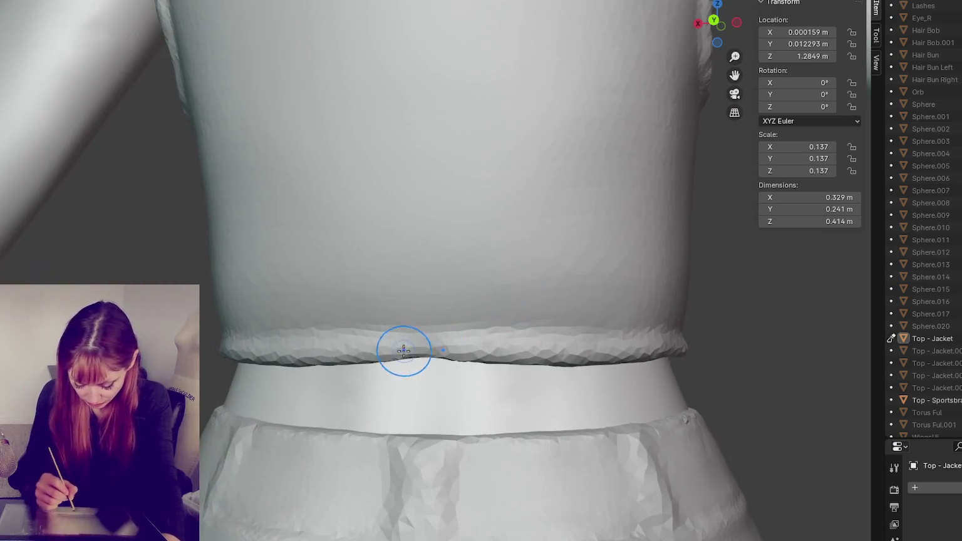
Smooth the jacket's back hem along its length and from below, undoing one bad stroke.
drag(393, 352, 515, 350)
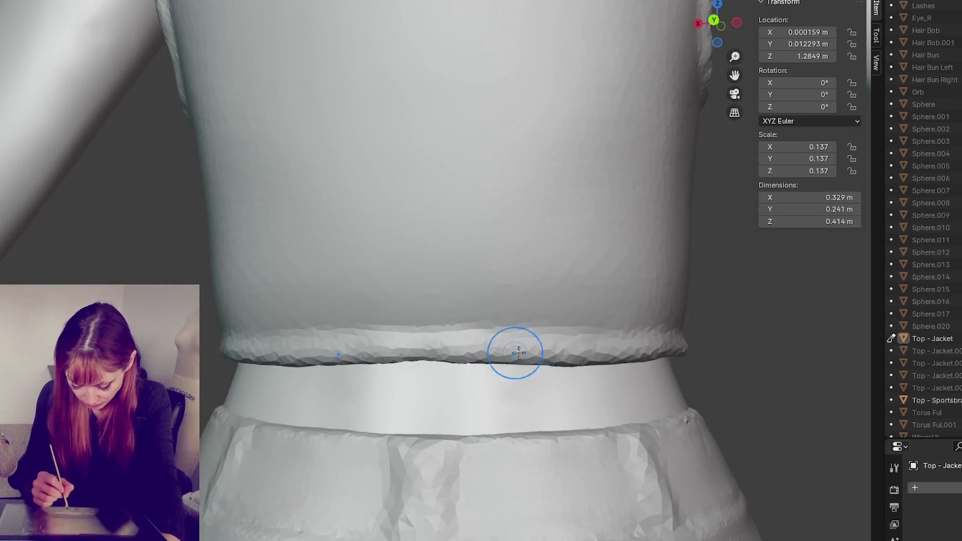
mouse_move(601, 351)
mouse_down()
mouse_move(388, 350)
mouse_move(618, 349)
mouse_up()
mouse_move(619, 349)
middle_down()
mouse_move(599, 359)
mouse_move(473, 343)
middle_up()
mouse_move(607, 354)
middle_down()
mouse_move(493, 367)
mouse_move(539, 365)
middle_up()
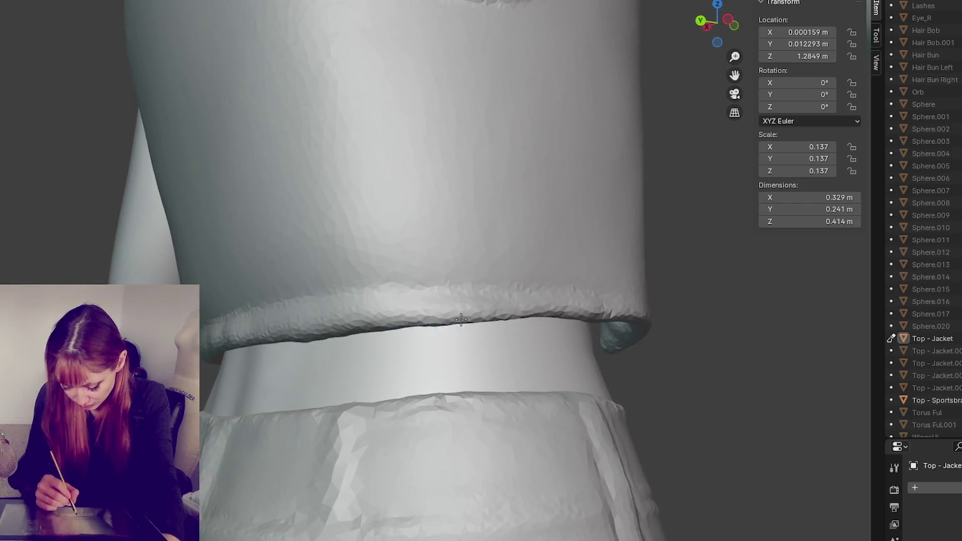
middle_drag(438, 320, 455, 312)
mouse_move(455, 313)
mouse_down()
mouse_move(481, 326)
mouse_move(464, 328)
mouse_up()
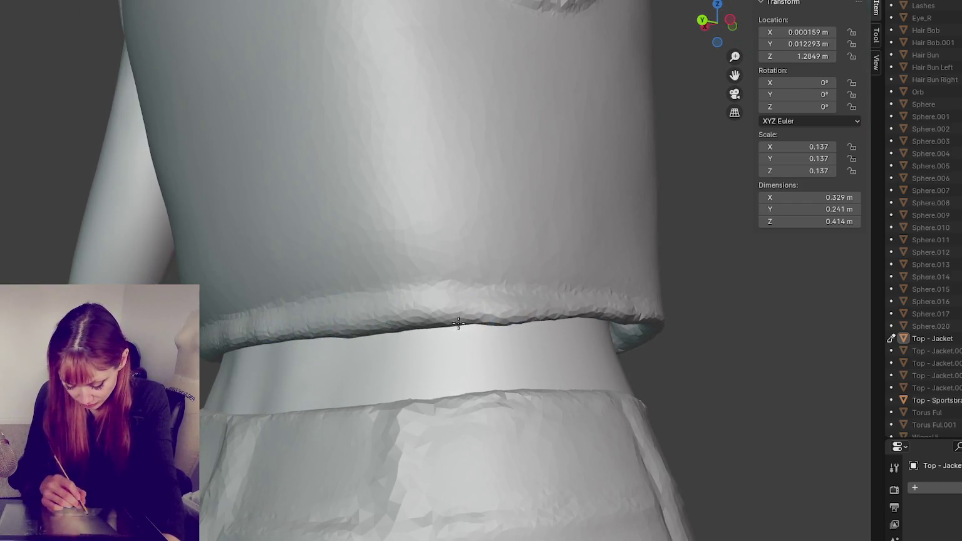
middle_drag(463, 329, 466, 323)
key(ctrl+z)
Even out the uneven parts of the rolled rim, then switch to a straight back view.
middle_drag(266, 321, 311, 243)
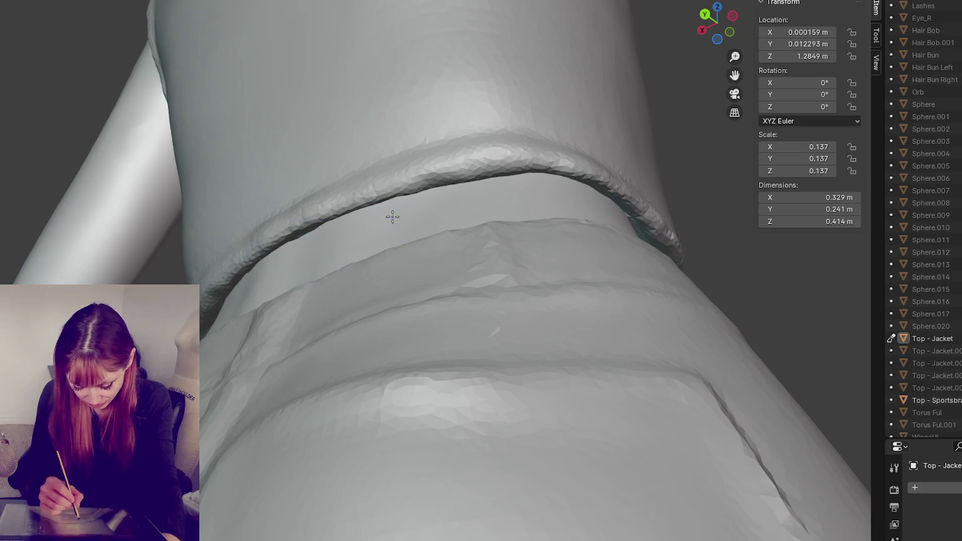
drag(410, 198, 423, 192)
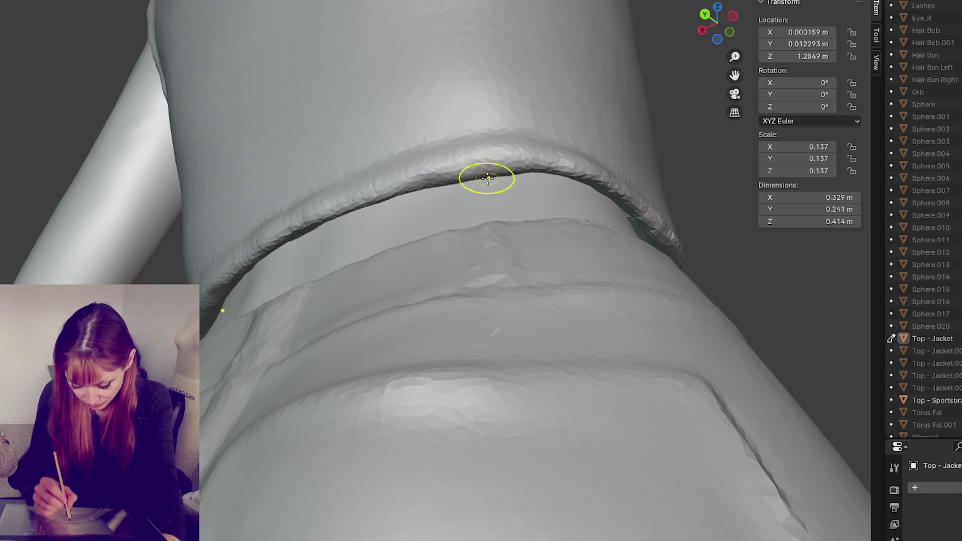
middle_drag(479, 176, 483, 178)
drag(222, 236, 262, 180)
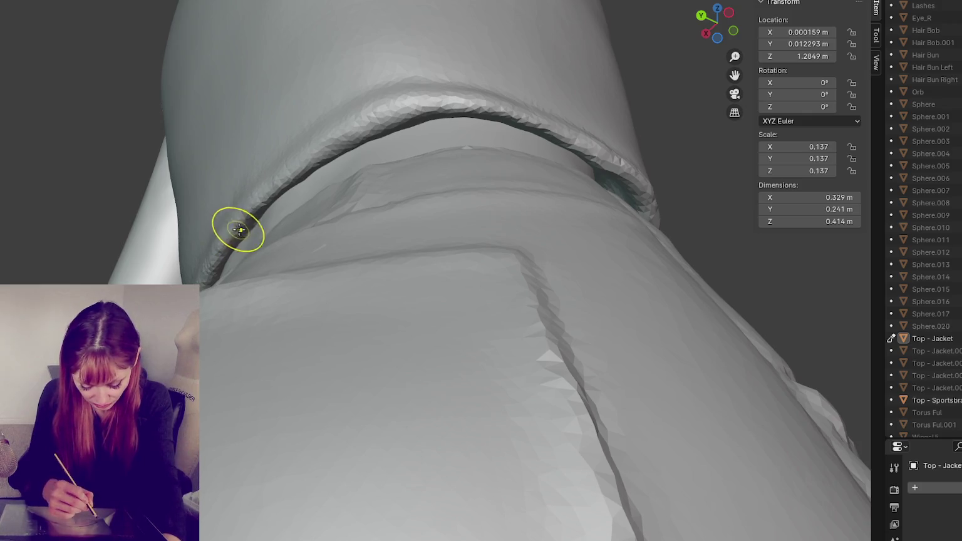
middle_drag(311, 188, 363, 144)
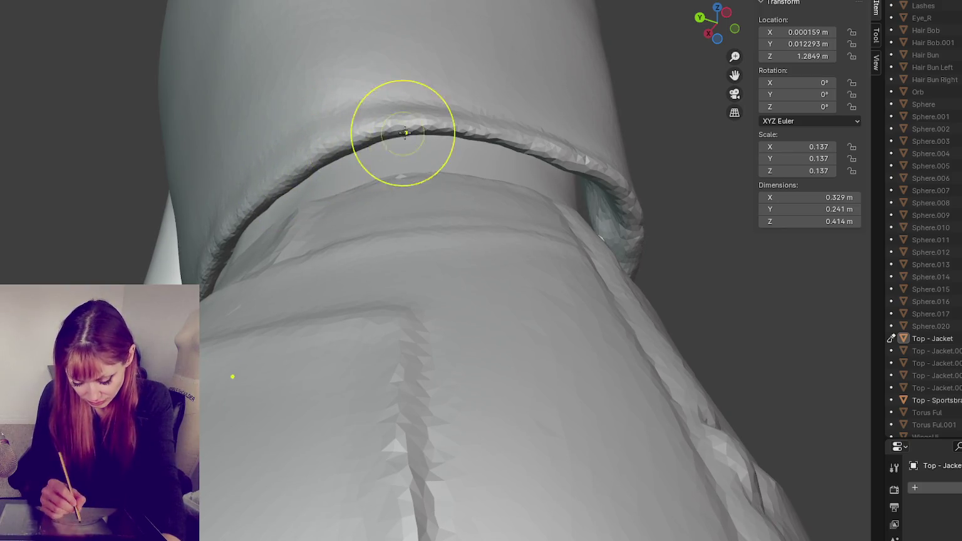
middle_drag(489, 103, 667, 152)
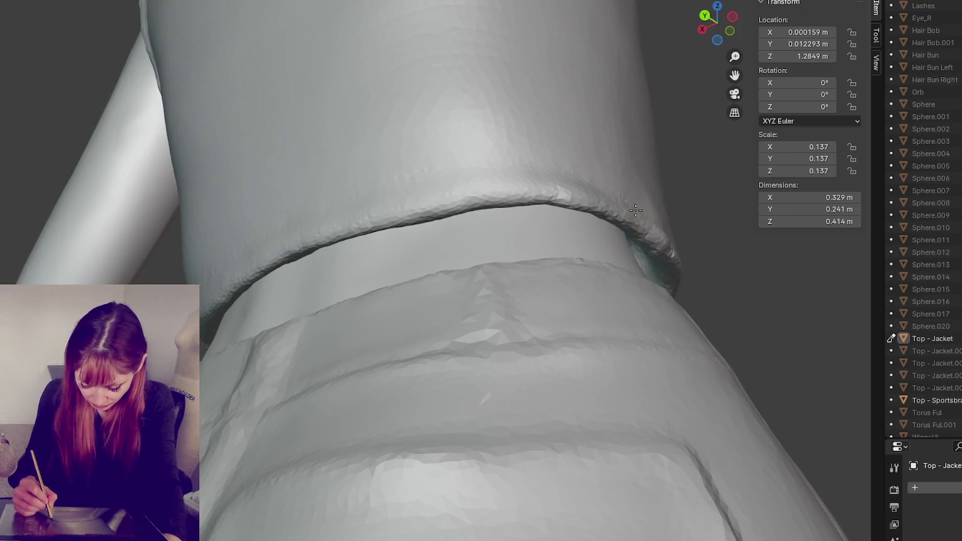
key(ctrl+KP_1)
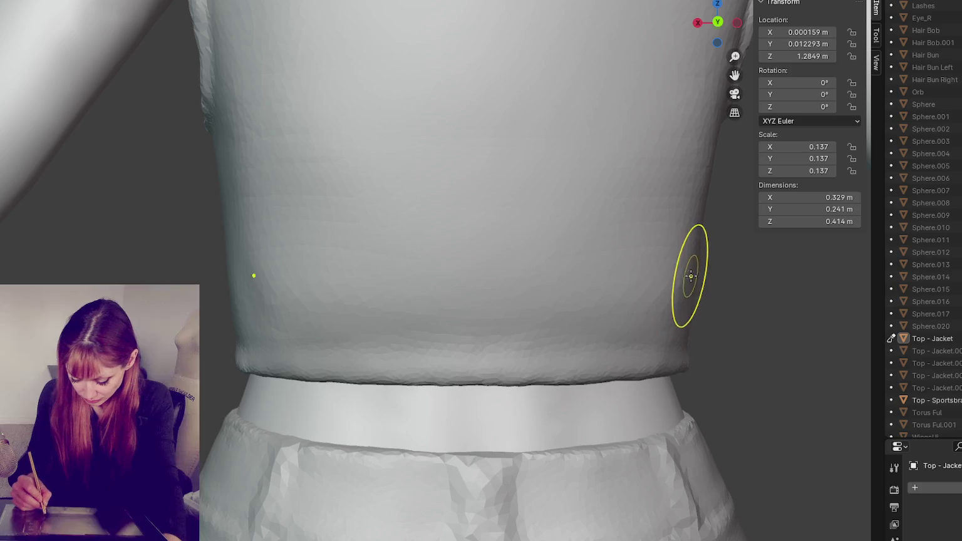
Smooth the jacket's bottom rim across the back, along the side, and around both front edges.
middle_drag(601, 313, 682, 337)
drag(308, 377, 333, 393)
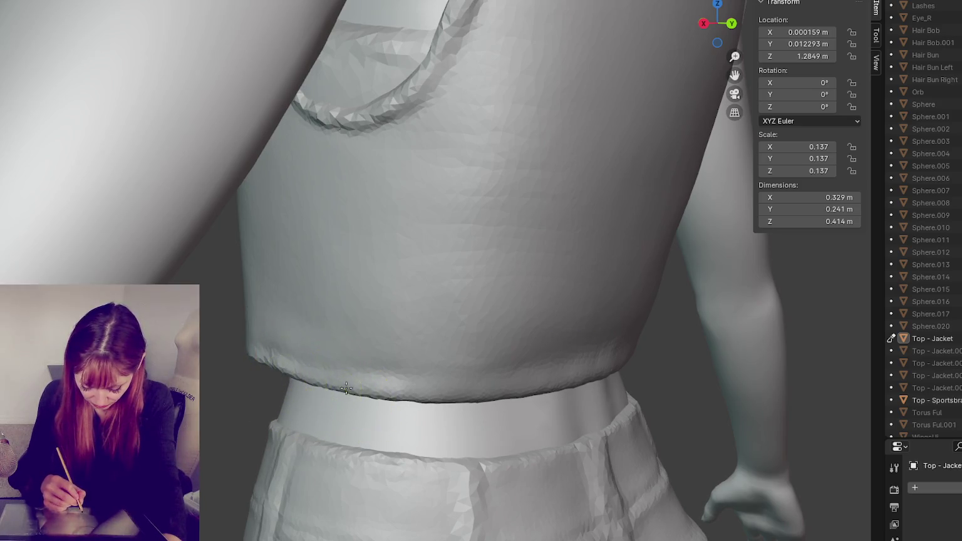
middle_drag(415, 396, 526, 397)
mouse_move(483, 390)
mouse_down()
mouse_move(551, 368)
mouse_move(488, 385)
mouse_up()
middle_drag(488, 385, 494, 393)
drag(495, 393, 515, 377)
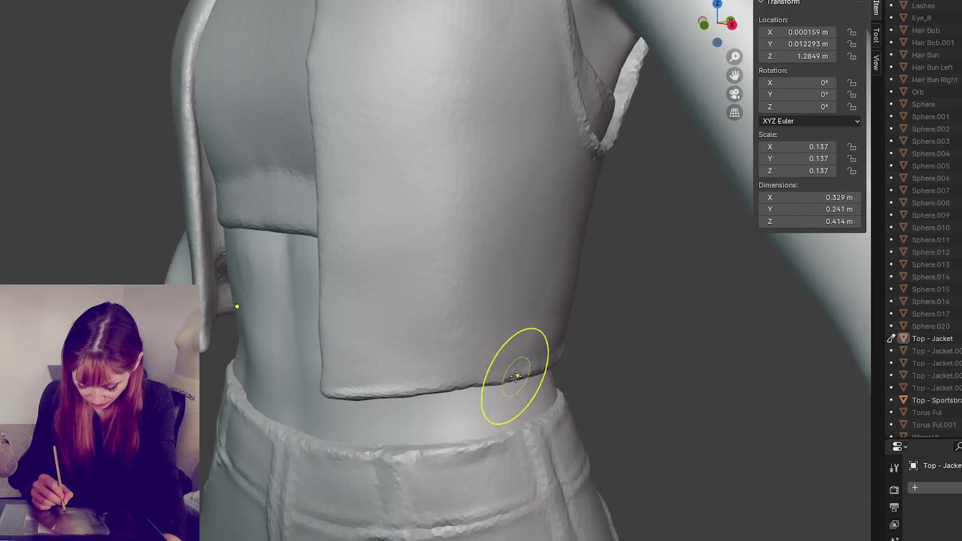
middle_drag(515, 376, 501, 379)
drag(500, 379, 505, 375)
middle_drag(505, 374, 476, 383)
mouse_move(475, 383)
mouse_down()
mouse_move(397, 376)
mouse_move(425, 369)
mouse_up()
middle_drag(425, 370, 254, 369)
drag(254, 370, 212, 369)
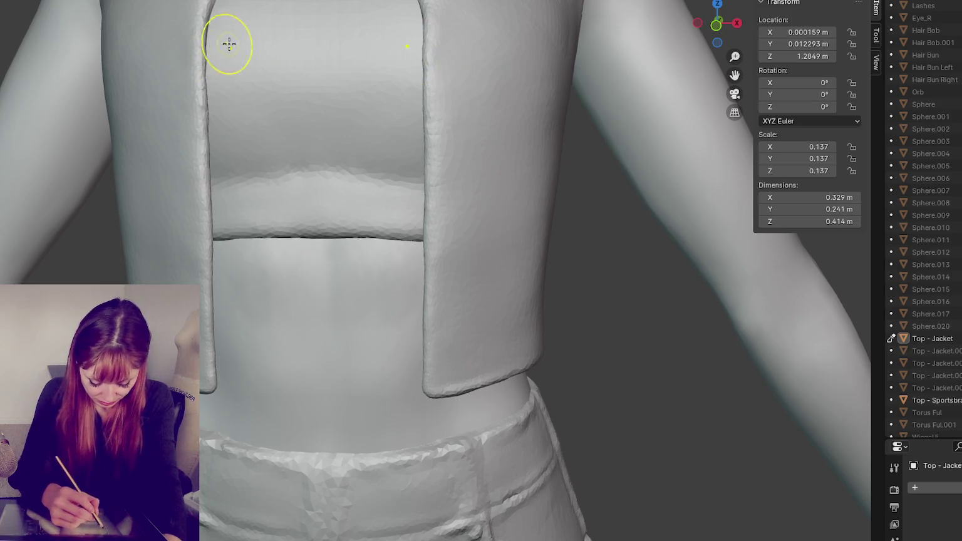
middle_drag(229, 43, 221, 31)
shift+middle_drag(510, 208, 507, 350)
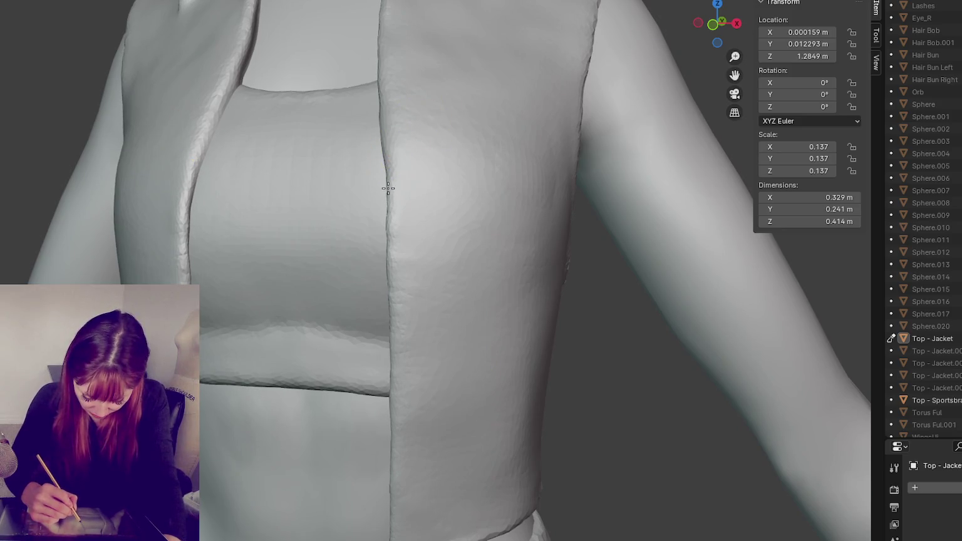
key(KP_1)
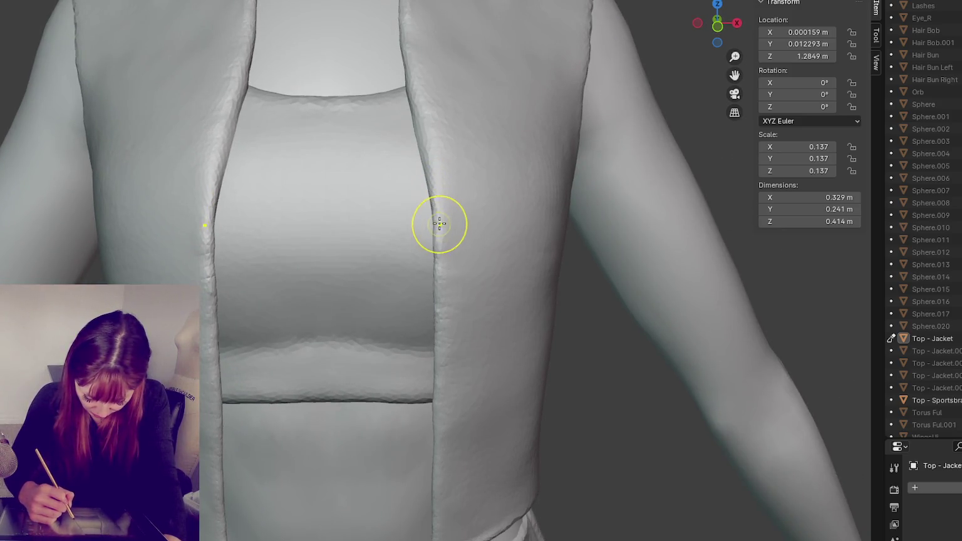
mouse_move(214, 157)
middle_down()
mouse_move(242, 241)
mouse_move(215, 195)
middle_up()
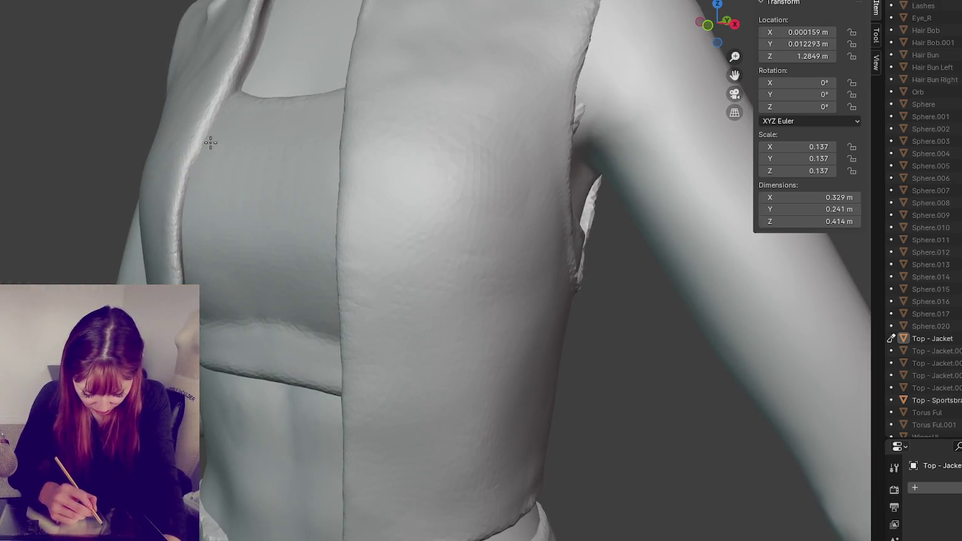
middle_drag(242, 100, 248, 94)
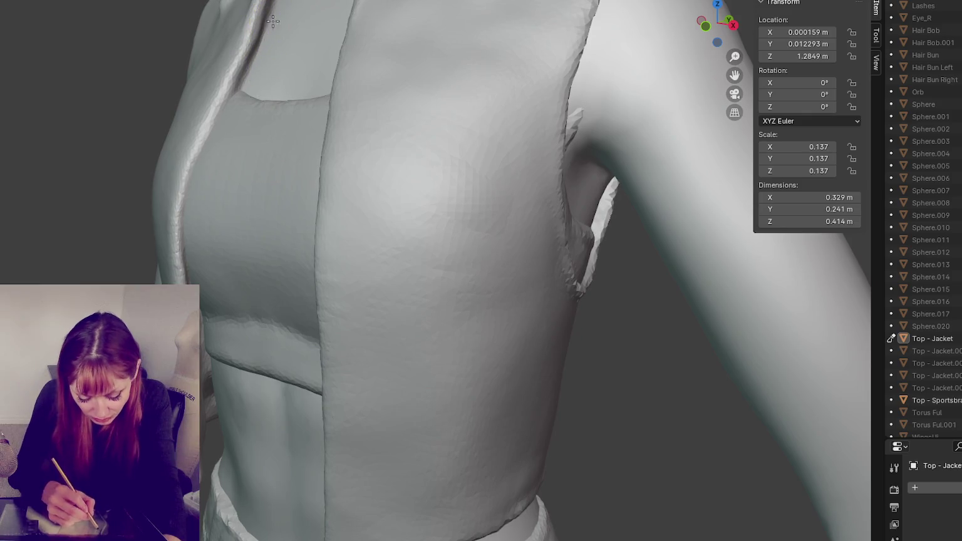
mouse_move(236, 146)
shift+middle_down()
mouse_move(289, 393)
mouse_move(288, 439)
shift+middle_up()
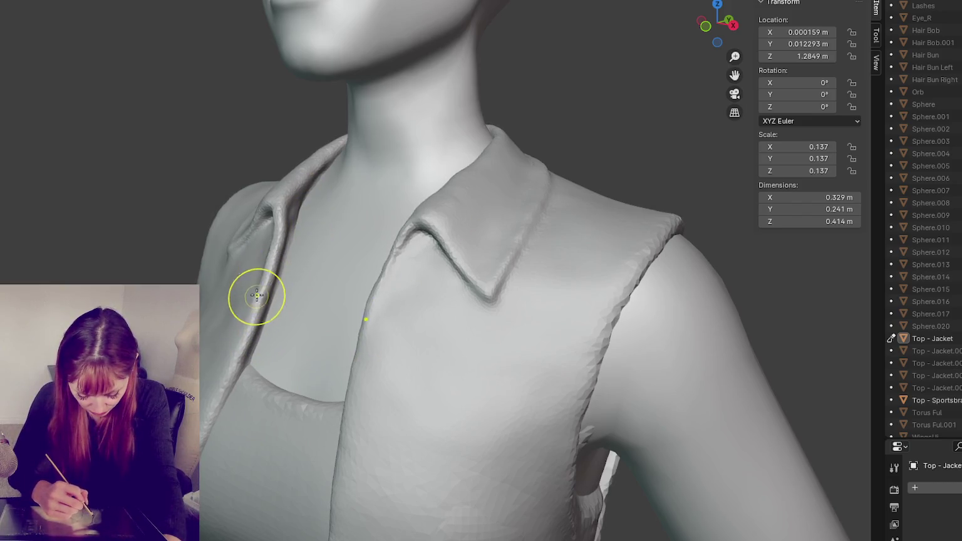
mouse_move(316, 227)
middle_down()
mouse_move(344, 225)
mouse_move(294, 232)
middle_up()
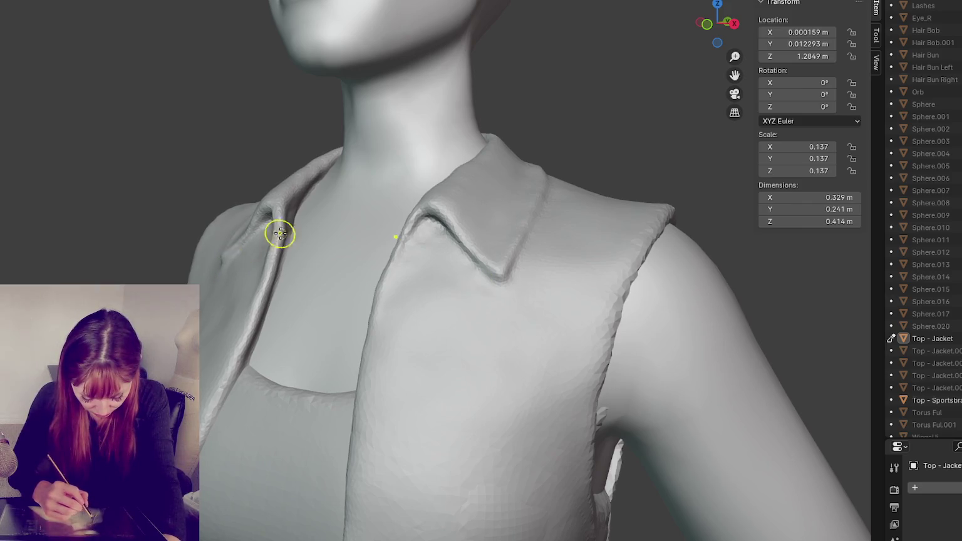
scroll(289, 236, down, 3)
scroll(253, 254, up, 3)
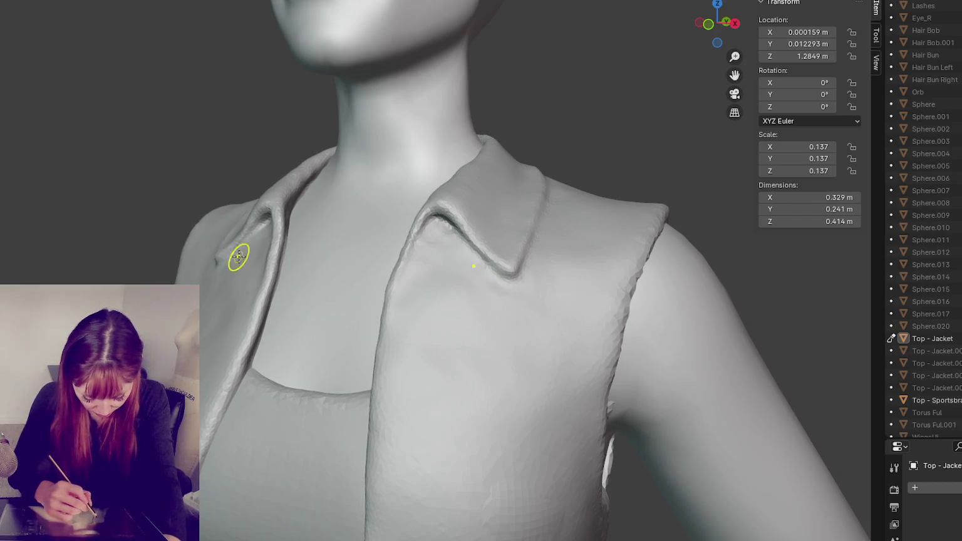
middle_drag(239, 256, 214, 268)
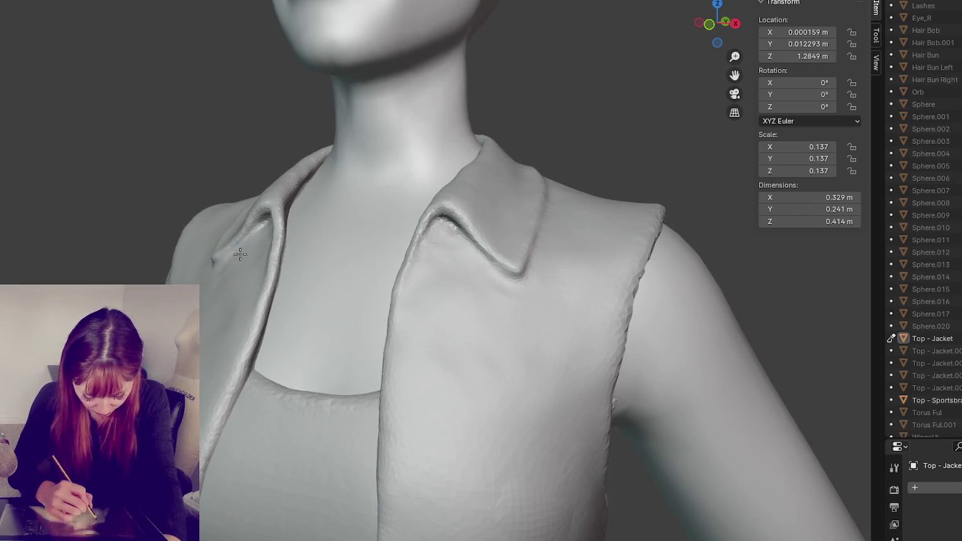
key(KP_1)
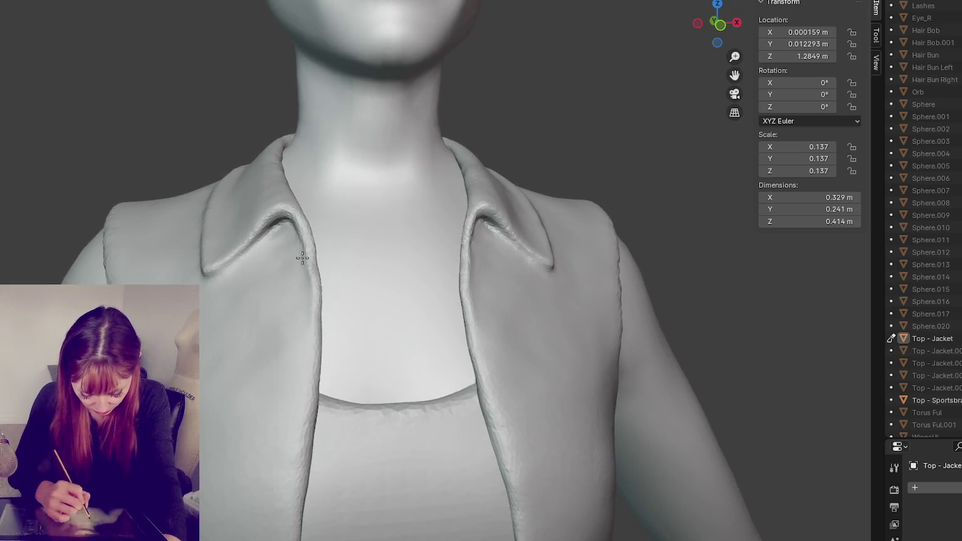
scroll(302, 258, down, 2)
mouse_move(301, 206)
middle_down()
mouse_move(417, 296)
mouse_move(509, 294)
middle_up()
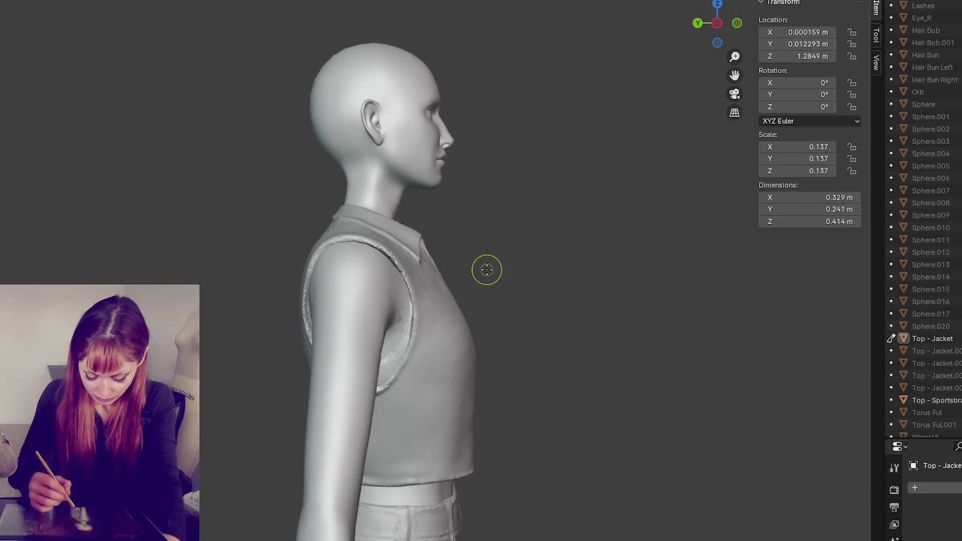
mouse_move(457, 285)
middle_down()
mouse_move(312, 304)
mouse_move(370, 294)
mouse_move(296, 294)
mouse_move(386, 257)
mouse_move(436, 257)
middle_up()
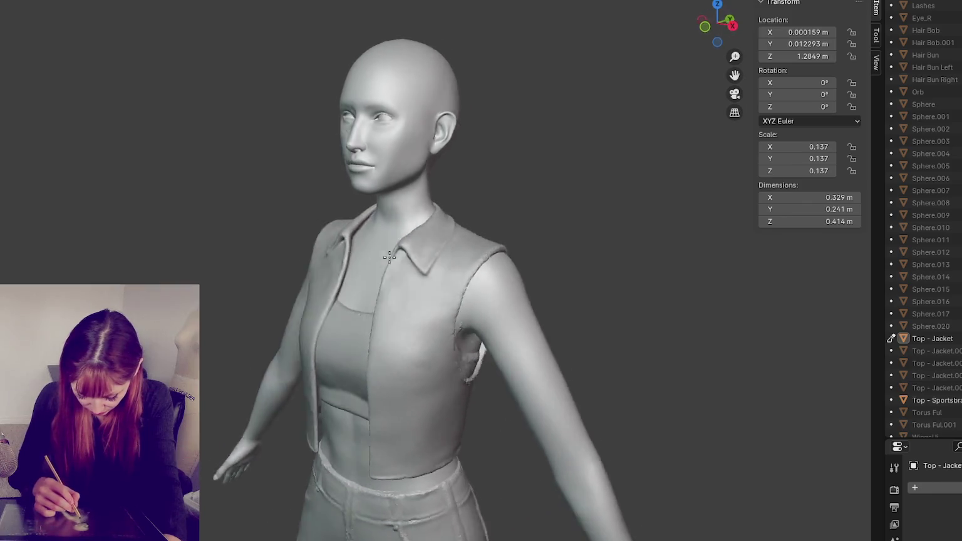
middle_drag(360, 272, 308, 284)
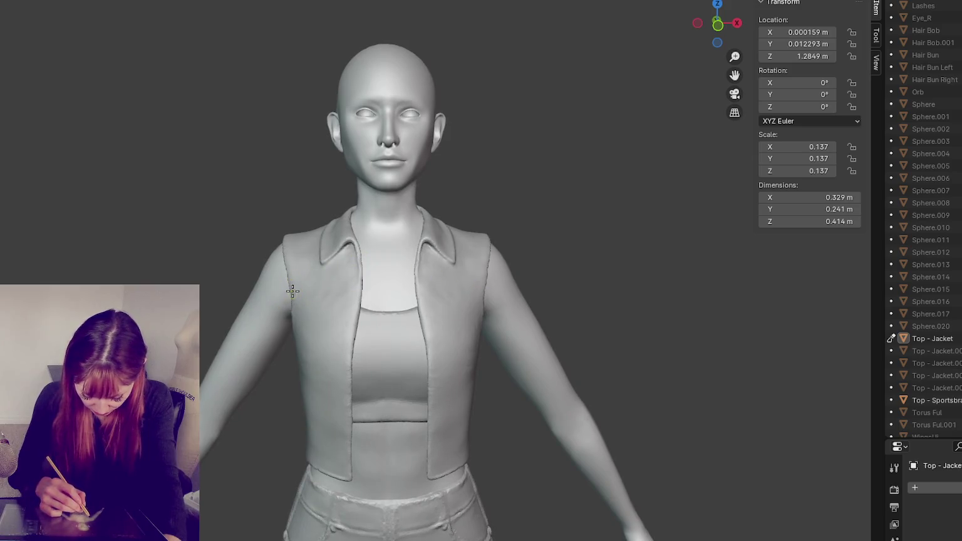
click(282, 276)
click(493, 282)
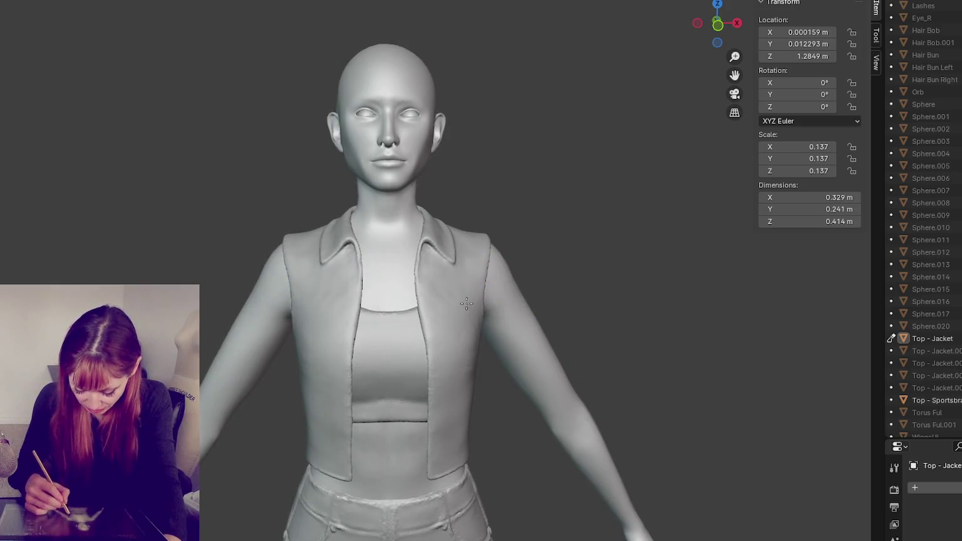
middle_drag(515, 354, 515, 350)
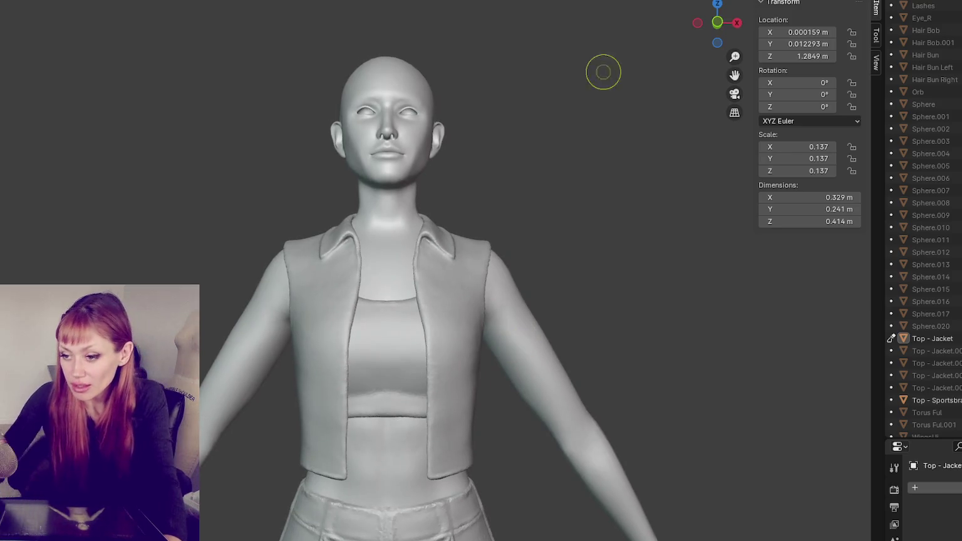
scroll(404, 463, up, 4)
shift+middle_drag(404, 463, 440, 257)
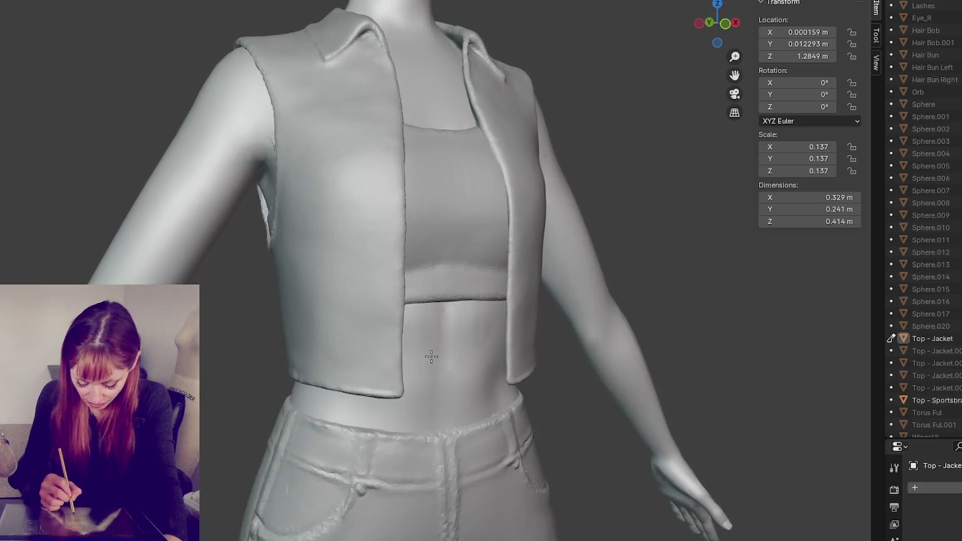
middle_drag(365, 332, 478, 355)
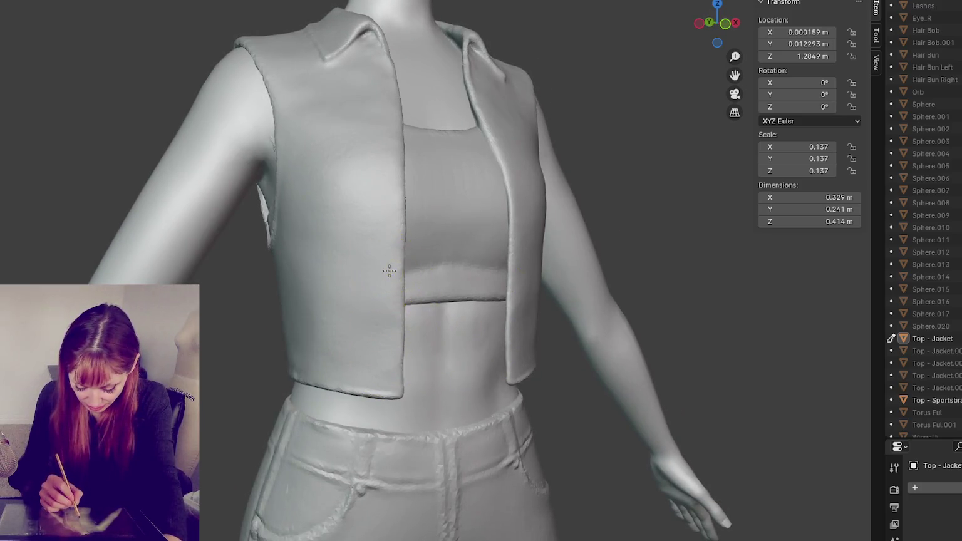
middle_drag(519, 274, 503, 273)
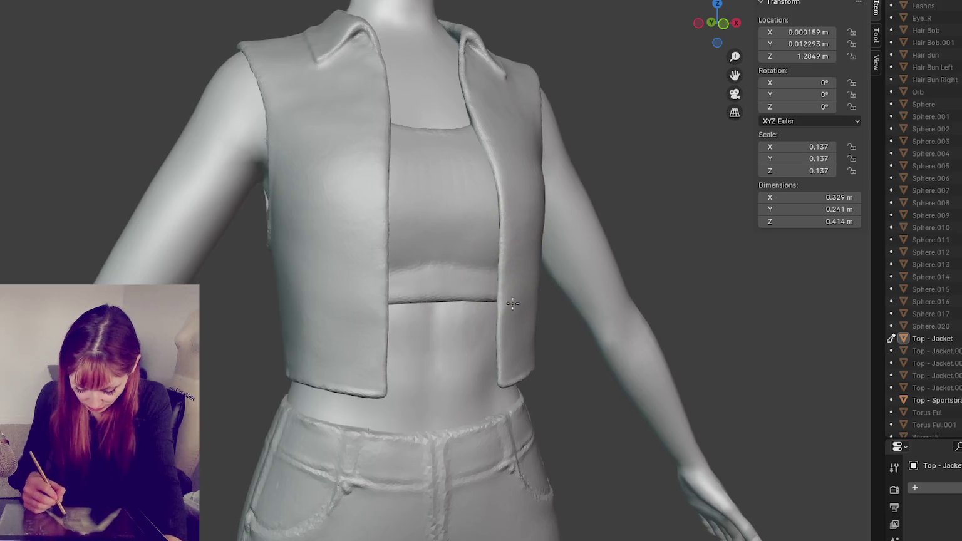
middle_drag(538, 335, 534, 332)
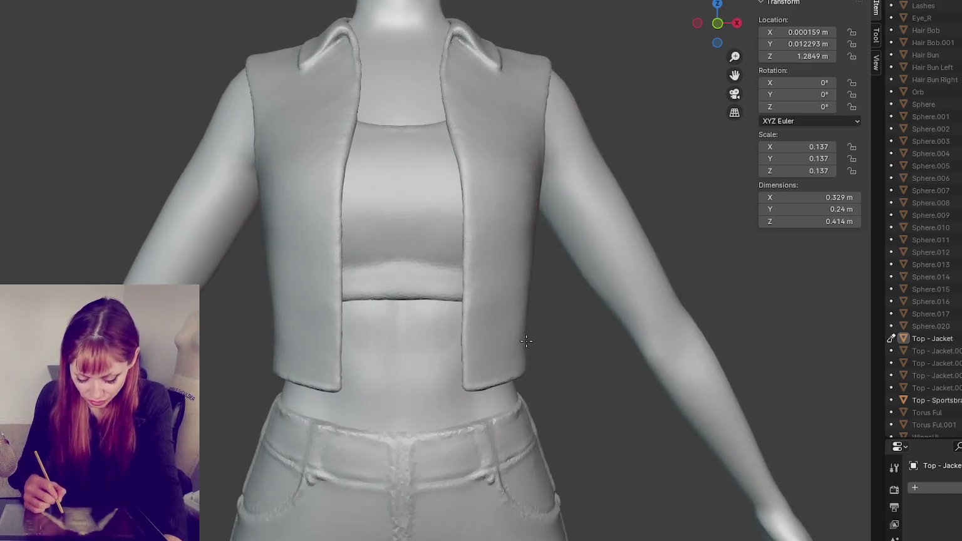
scroll(534, 331, up, 4)
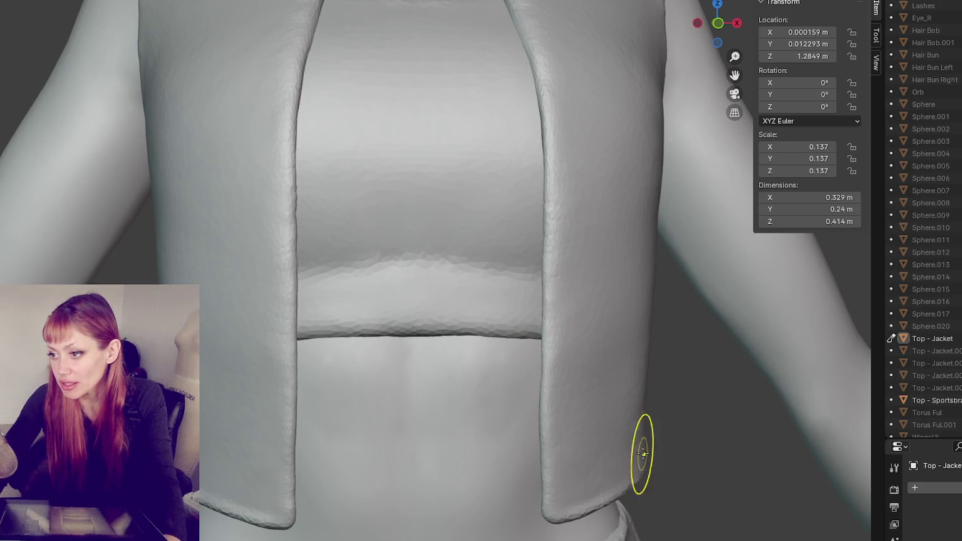
Draw a horizontal Crease-brush line just above the jacket's lower hem, working from a near-front view.
mouse_move(650, 401)
middle_down()
mouse_move(588, 410)
mouse_move(633, 403)
mouse_move(612, 407)
middle_up()
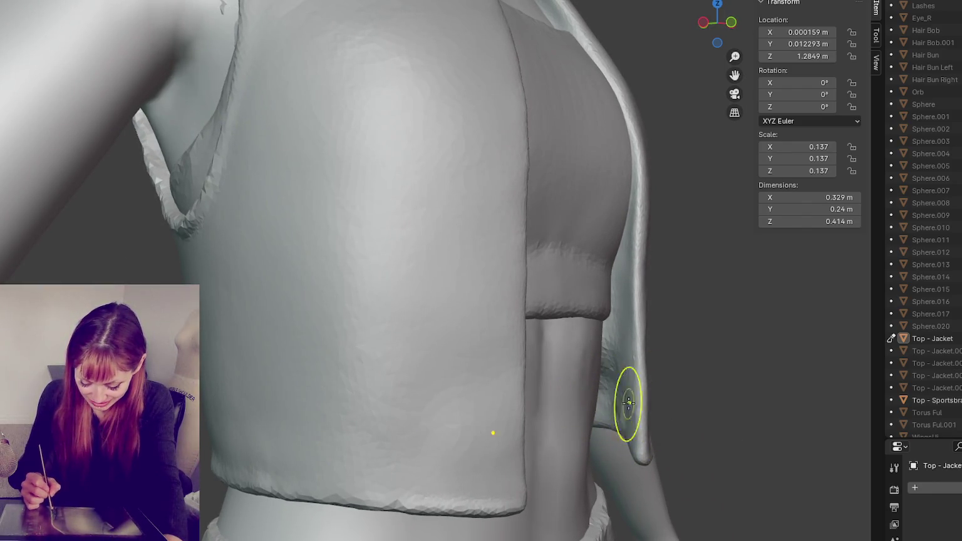
middle_drag(622, 400, 583, 419)
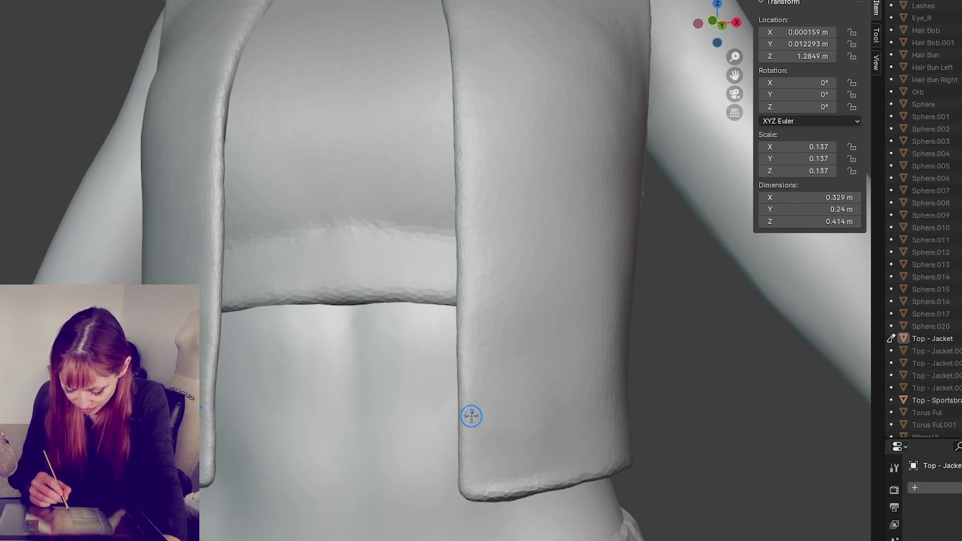
middle_drag(593, 476, 515, 464)
mouse_move(313, 404)
mouse_down()
mouse_move(504, 406)
mouse_move(358, 396)
mouse_move(518, 391)
mouse_move(378, 397)
mouse_up()
middle_drag(584, 399, 353, 380)
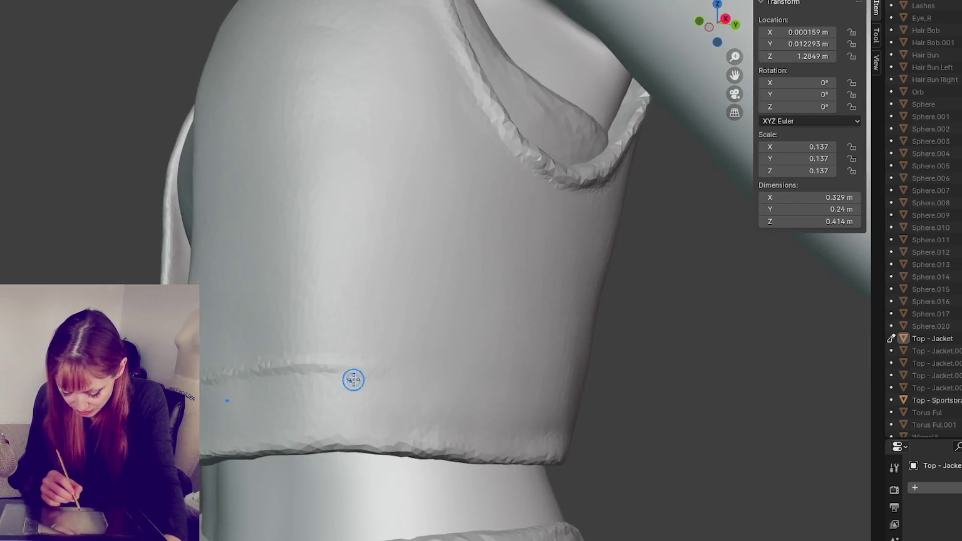
Deepen and sharpen the hem crease along the jacket's back and extend it further.
middle_drag(496, 381, 367, 372)
middle_drag(504, 384, 440, 381)
drag(440, 381, 269, 370)
mouse_move(421, 379)
middle_down()
mouse_move(434, 388)
mouse_move(389, 382)
middle_up()
drag(388, 381, 470, 380)
drag(395, 368, 437, 373)
mouse_move(494, 381)
mouse_down()
mouse_move(257, 373)
mouse_move(548, 388)
mouse_up()
Carry the hem crease around the side and refine the bottom edge below it.
mouse_move(299, 392)
middle_down()
mouse_move(541, 410)
mouse_move(333, 419)
middle_up()
drag(295, 403, 548, 420)
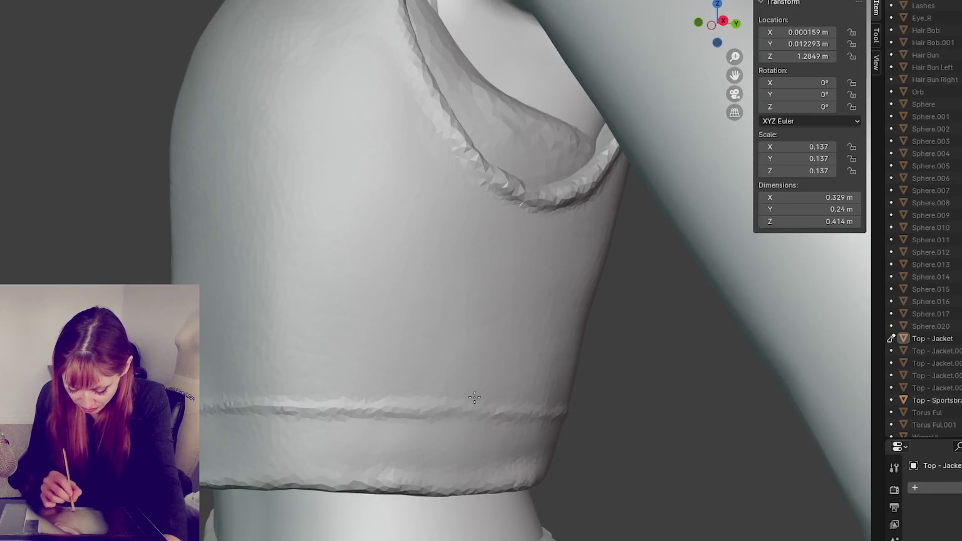
middle_drag(530, 471, 521, 473)
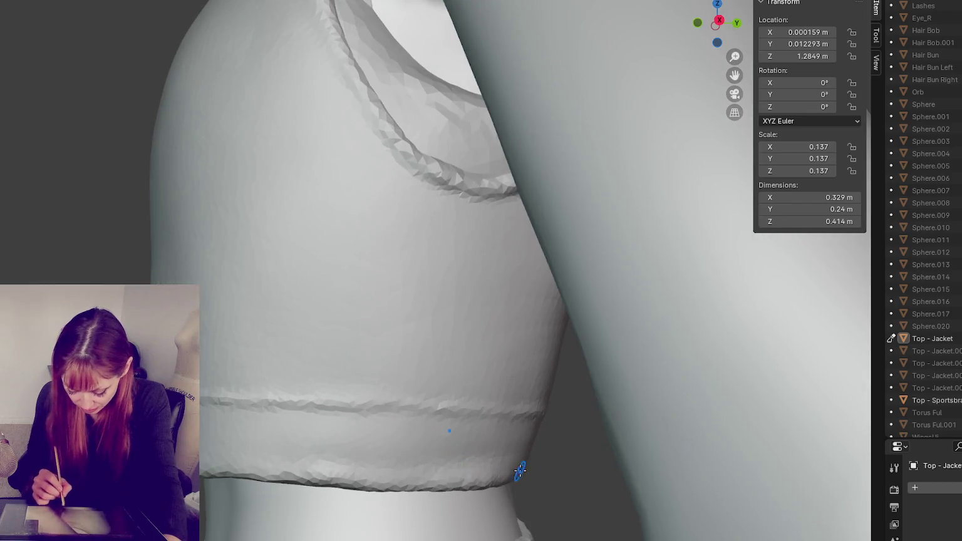
drag(365, 474, 470, 483)
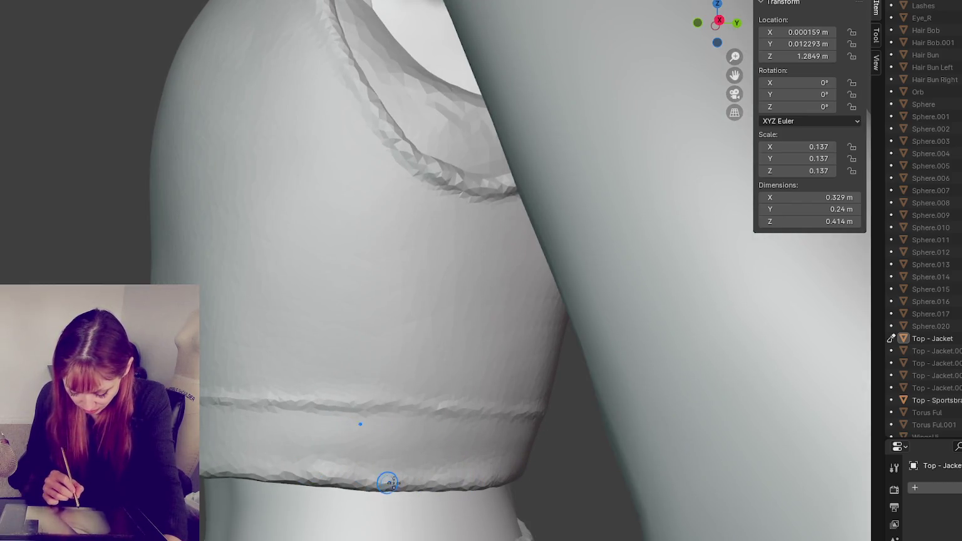
middle_drag(318, 479, 554, 479)
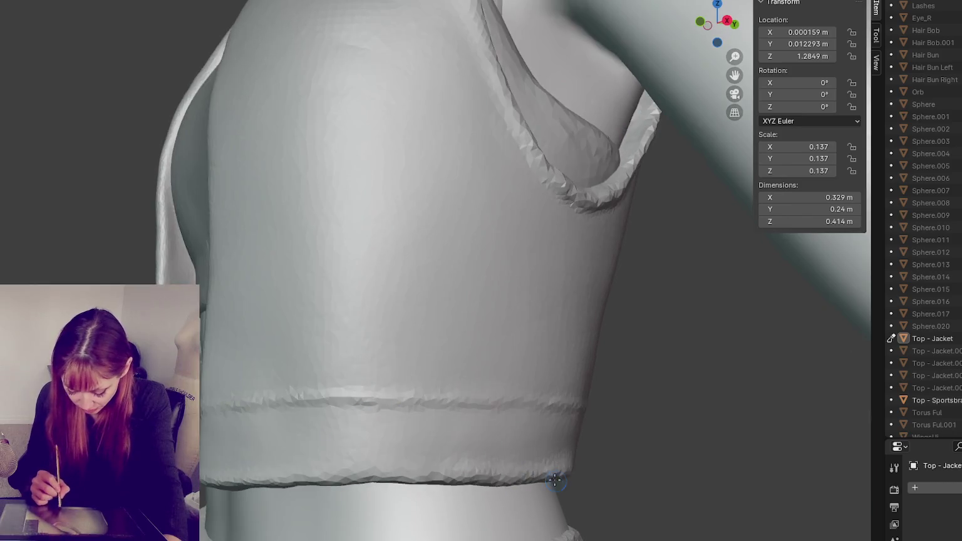
middle_drag(349, 479, 516, 478)
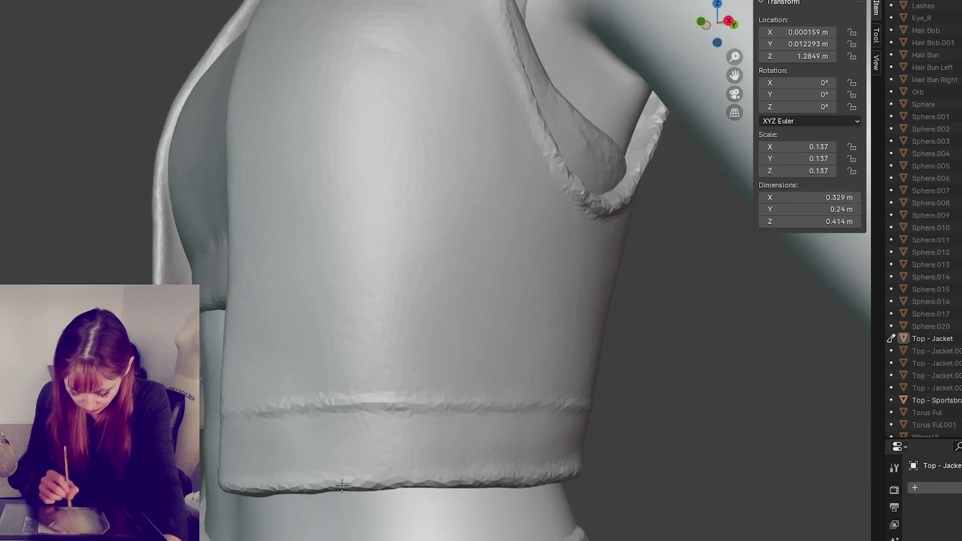
middle_drag(310, 486, 397, 469)
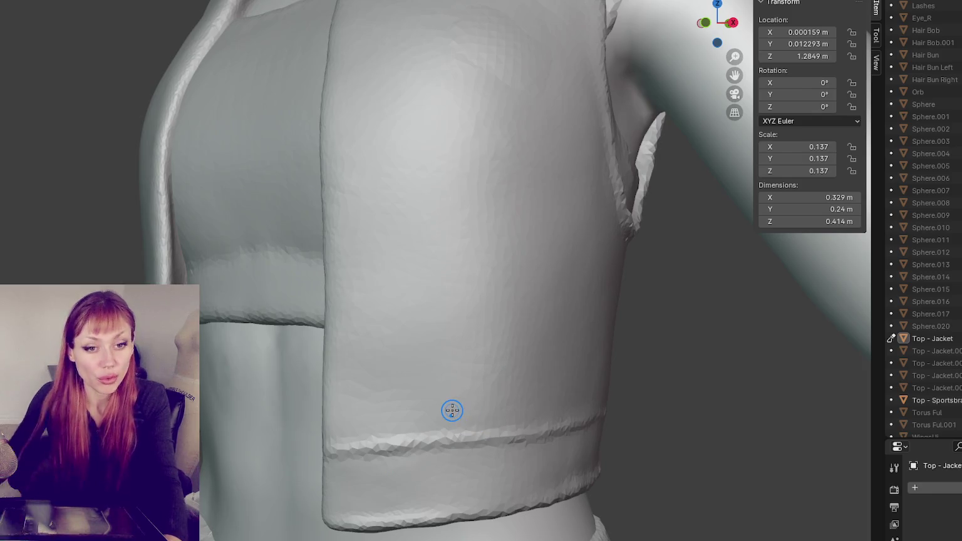
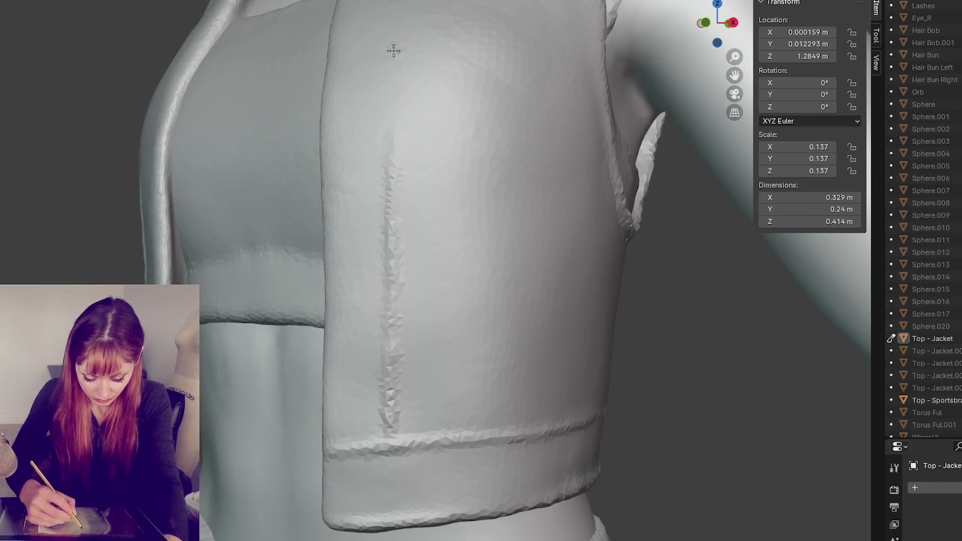
Deepen the crease along the jacket's front seam from the collar down the panel.
drag(393, 50, 399, 210)
mouse_move(540, 123)
middle_down()
mouse_move(526, 215)
mouse_move(551, 251)
middle_up()
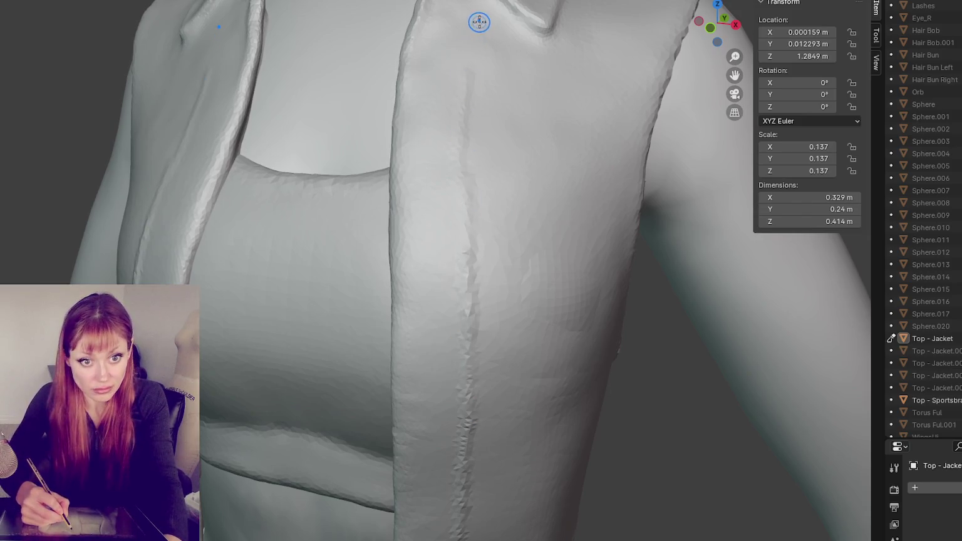
drag(471, 47, 470, 424)
mouse_move(470, 423)
middle_down()
mouse_move(536, 331)
mouse_move(419, 236)
middle_up()
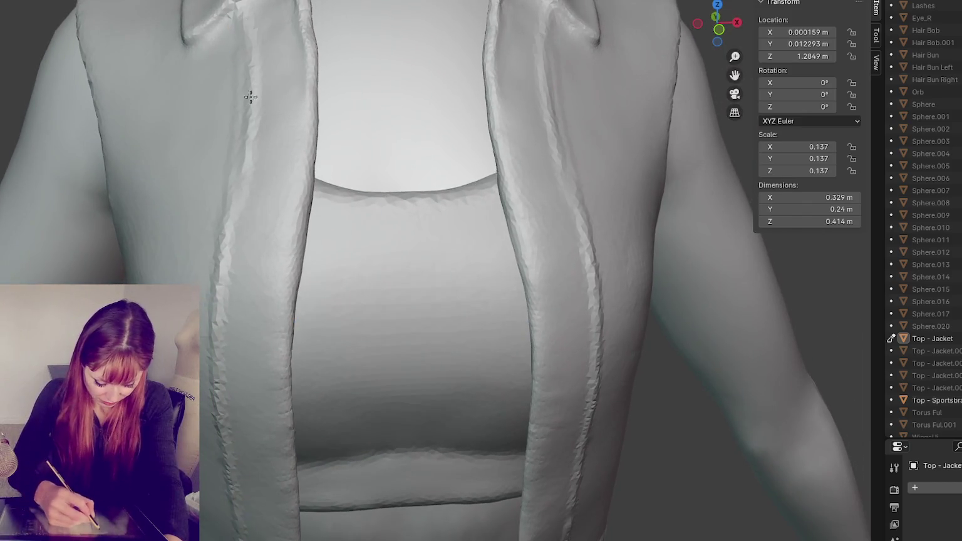
scroll(585, 293, down, 3)
middle_drag(528, 159, 459, 127)
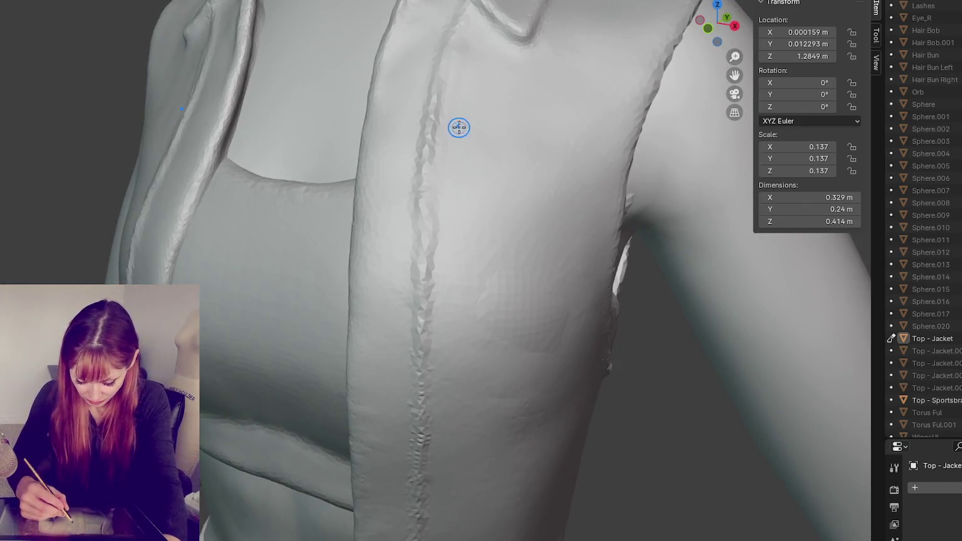
drag(455, 75, 448, 40)
mouse_move(437, 116)
mouse_down()
mouse_move(423, 155)
mouse_move(421, 79)
mouse_move(452, 36)
mouse_up()
Smooth the seam where it meets the collar and lightly along its vertical length.
click(368, 111)
drag(421, 155, 429, 118)
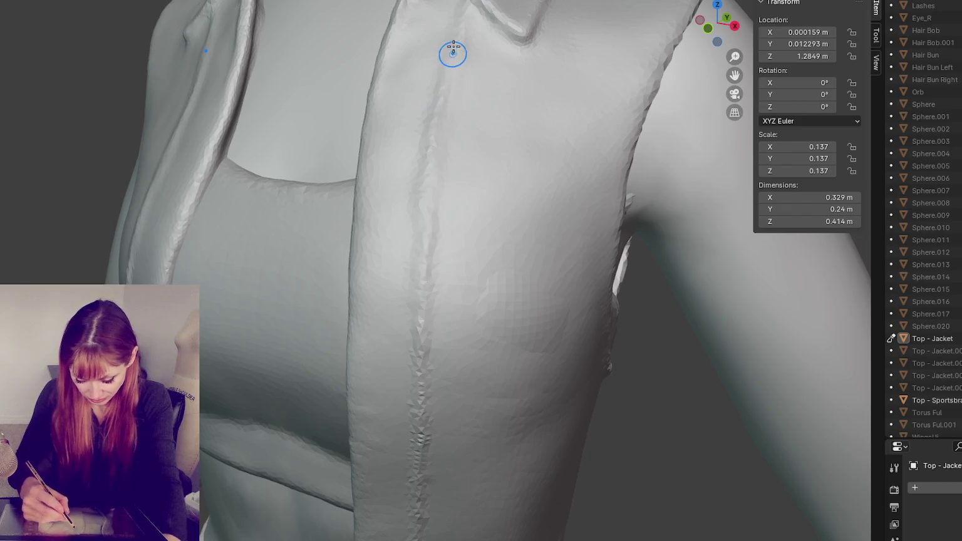
middle_drag(432, 428, 437, 207)
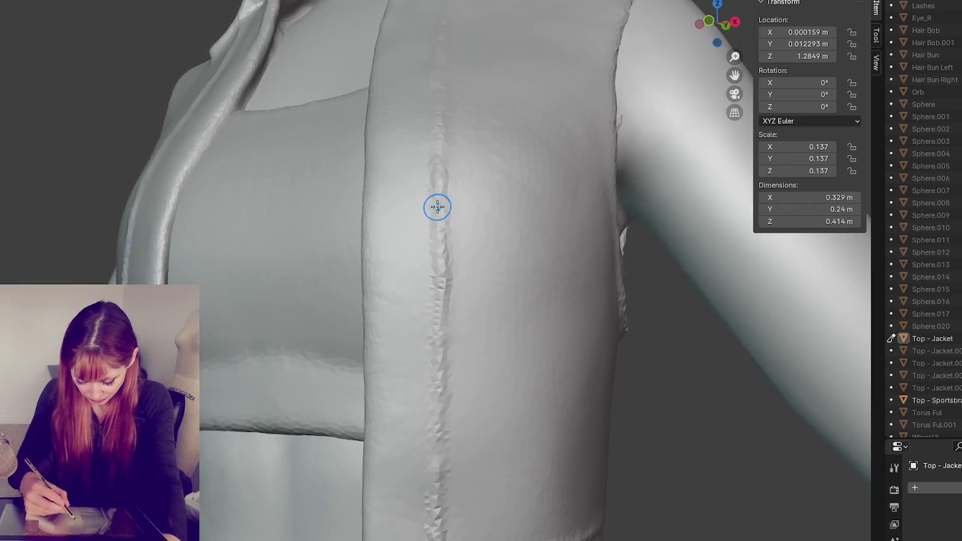
shift+drag(506, 275, 430, 253)
mouse_move(365, 164)
shift+mouse_down()
mouse_move(365, 450)
mouse_move(366, 401)
shift+mouse_up()
mouse_move(552, 429)
middle_down()
mouse_move(551, 468)
mouse_move(548, 398)
middle_up()
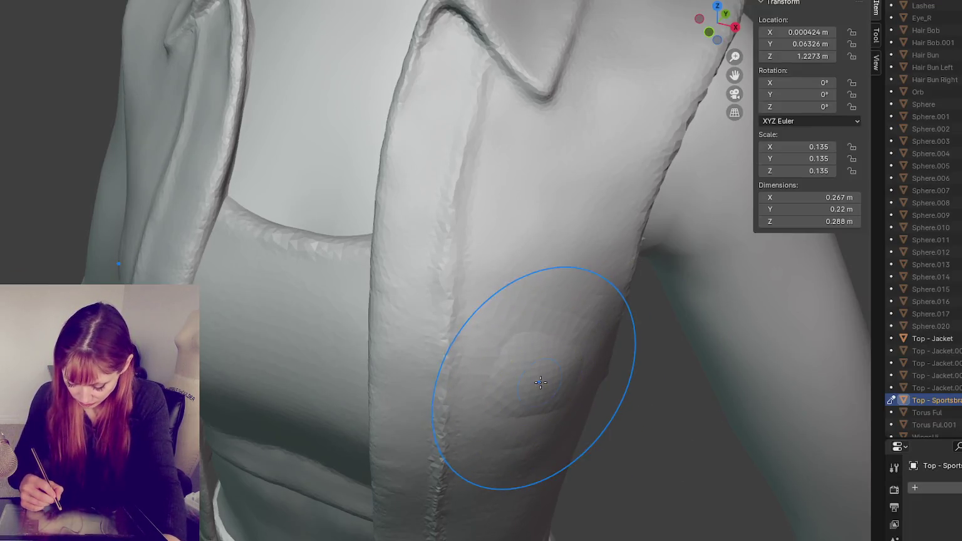
Make Top - Jacket the active sculpt object in the Outliner instead of the sports bra.
mouse_move(540, 375)
mouse_down()
mouse_move(547, 354)
mouse_move(562, 375)
mouse_move(559, 407)
mouse_move(536, 386)
mouse_up()
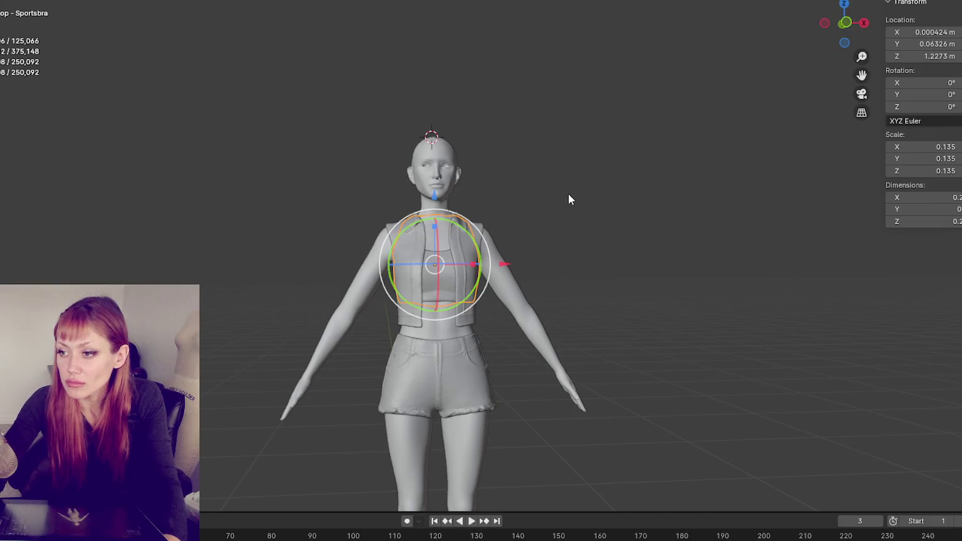
click(568, 199)
click(470, 237)
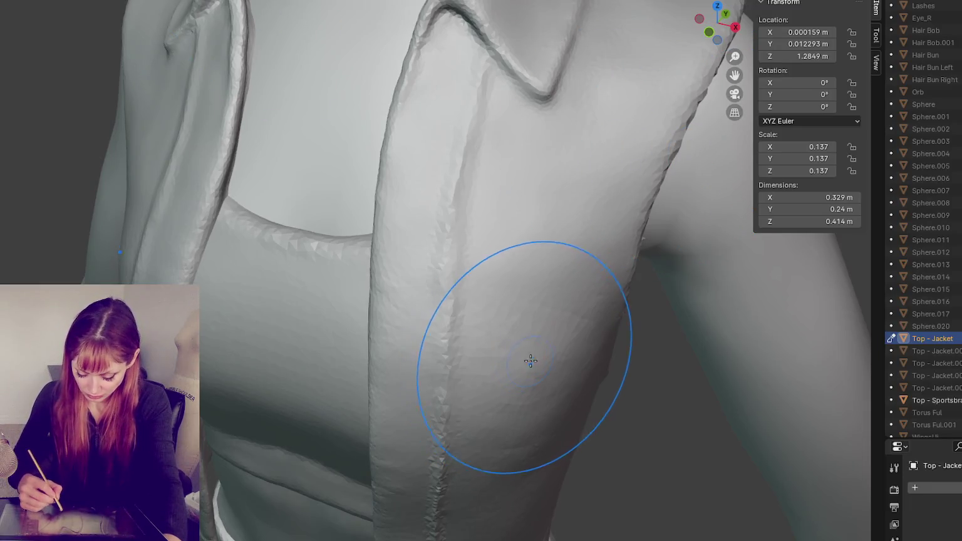
Shrink the brush radius and smooth the lapel edge below the collar.
middle_drag(531, 360, 408, 309)
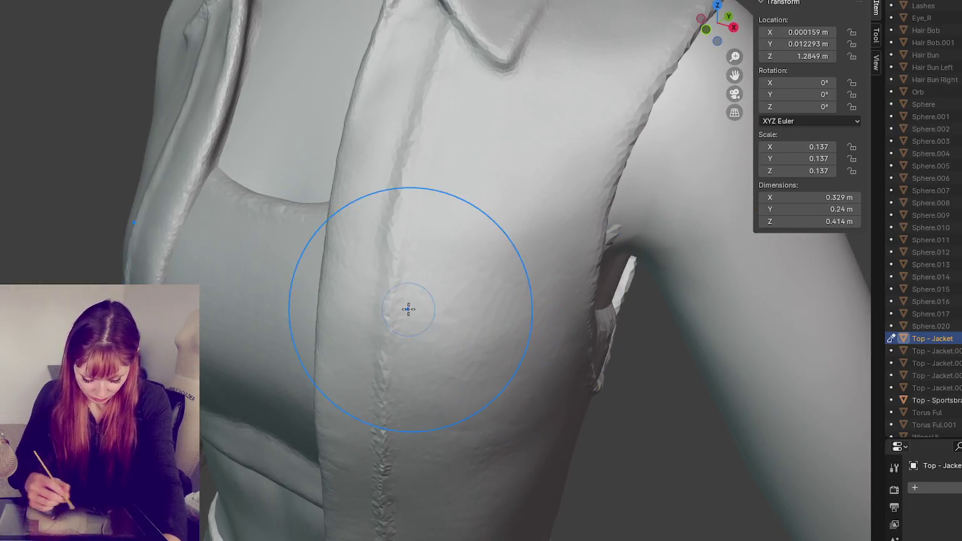
key(s)
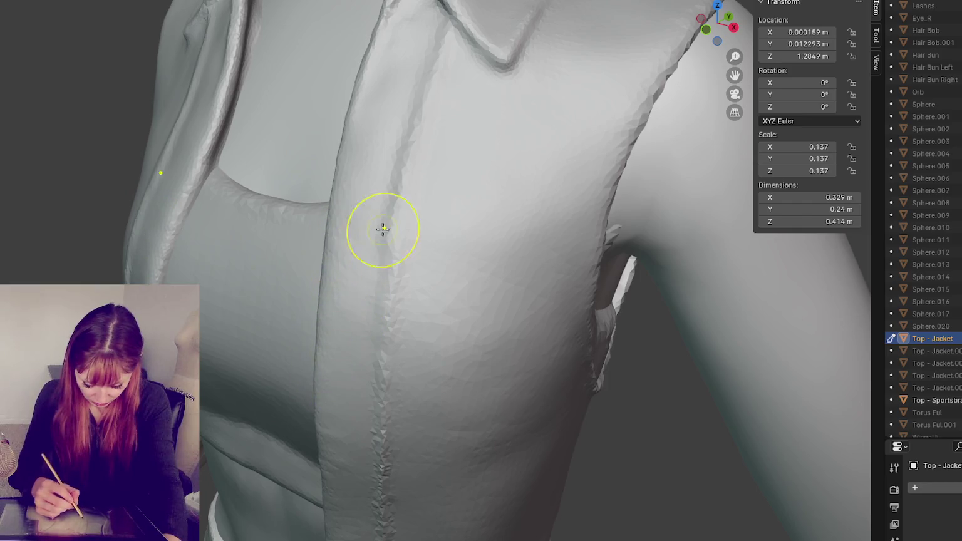
scroll(410, 115, down, 3)
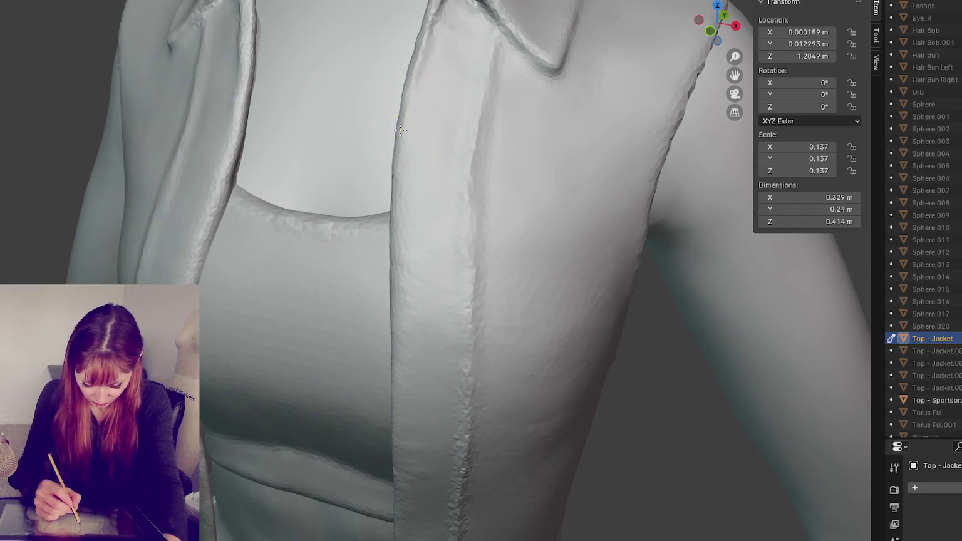
middle_drag(397, 129, 453, 129)
scroll(453, 129, up, 3)
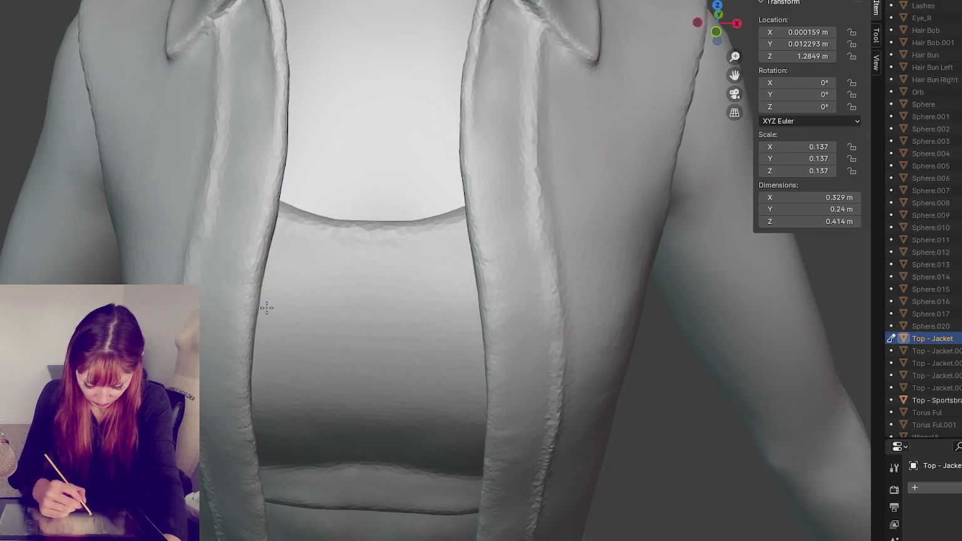
middle_drag(276, 222, 274, 214)
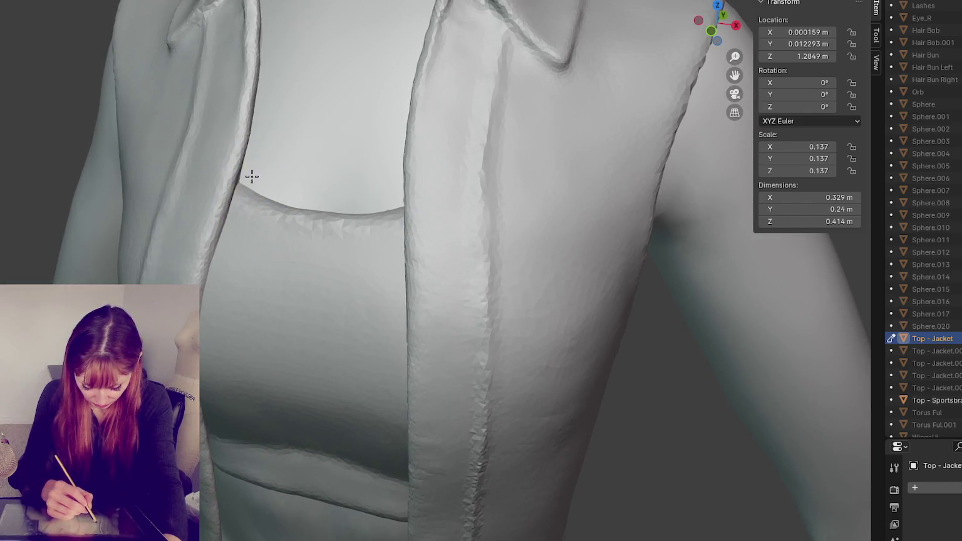
middle_drag(251, 188, 250, 133)
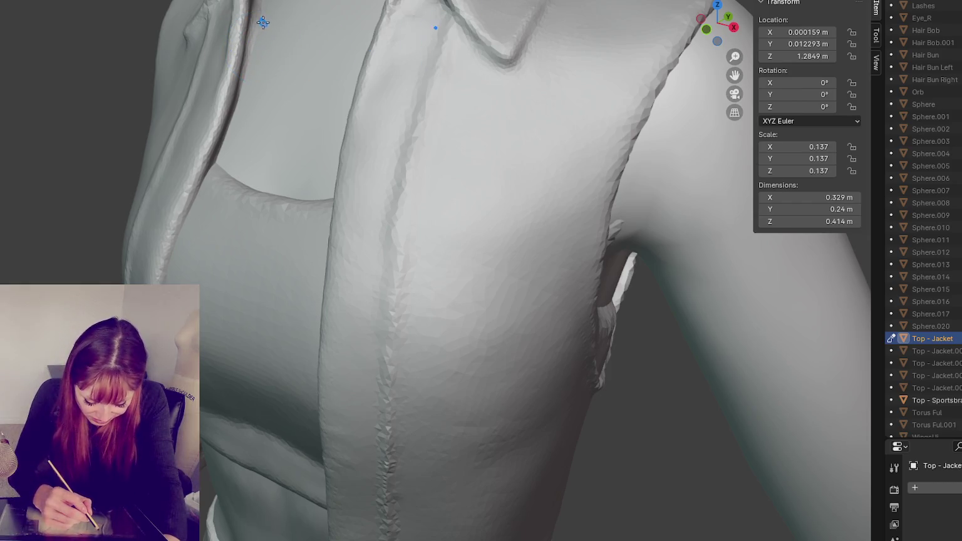
mouse_move(253, 48)
mouse_down()
mouse_move(219, 164)
mouse_move(237, 95)
mouse_up()
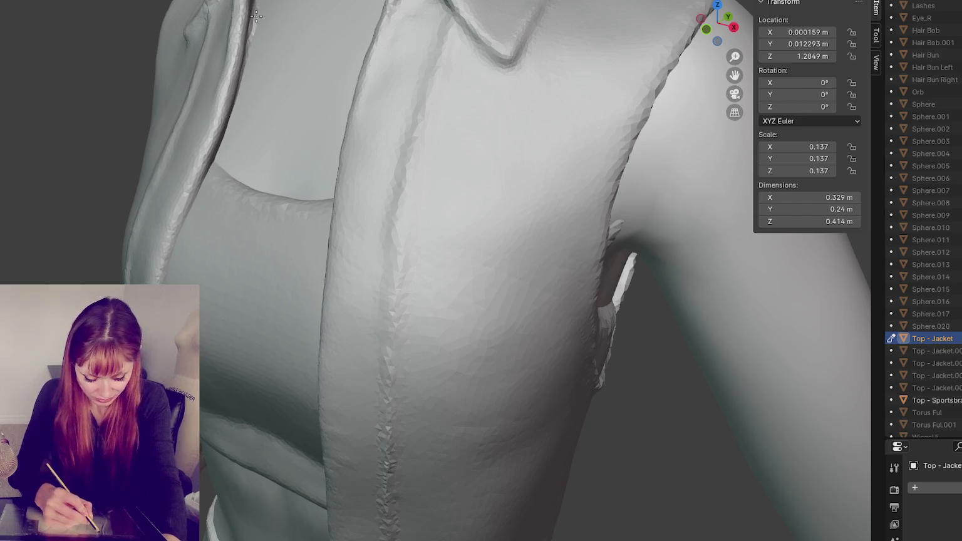
mouse_move(257, 19)
shift+middle_down()
mouse_move(278, 139)
mouse_move(305, 116)
shift+middle_up()
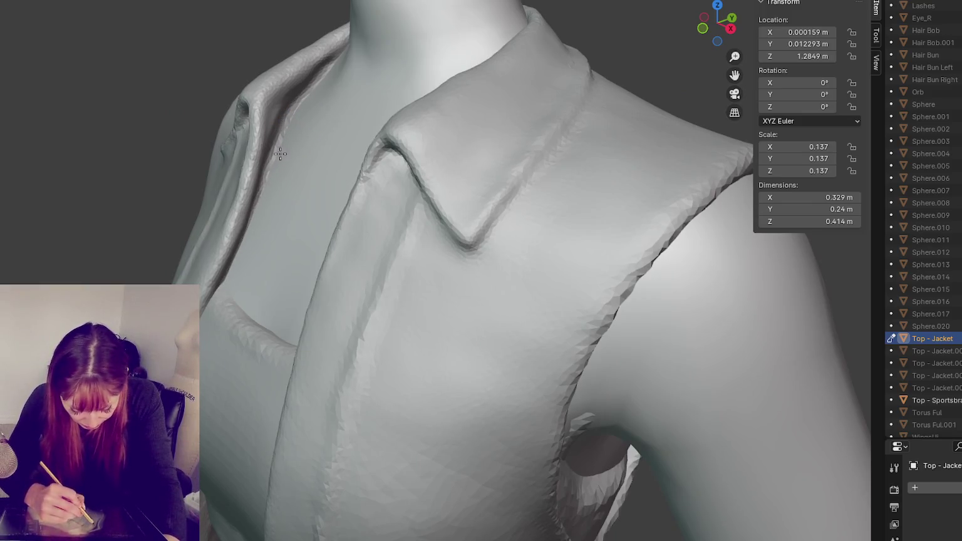
mouse_move(220, 280)
middle_down()
mouse_move(307, 152)
mouse_move(251, 231)
mouse_move(280, 166)
mouse_move(267, 178)
mouse_move(285, 157)
middle_up()
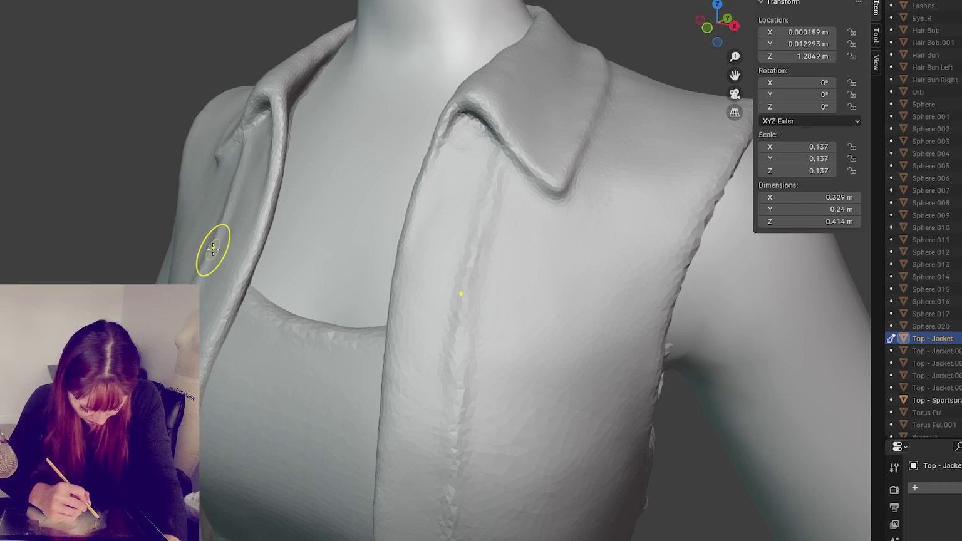
Stroke the crease brush down both lapel creases with mirroring.
middle_drag(204, 321, 501, 461)
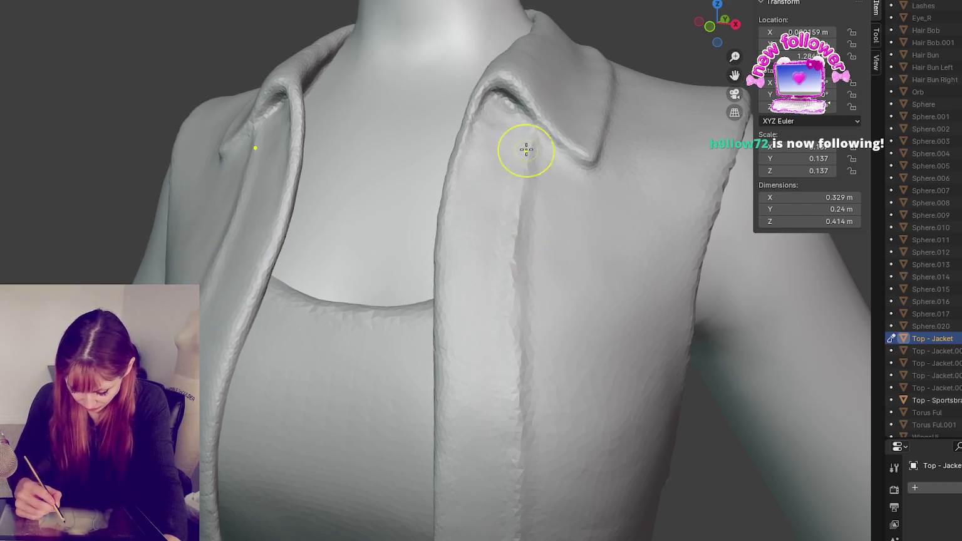
click(539, 187)
drag(529, 222, 530, 290)
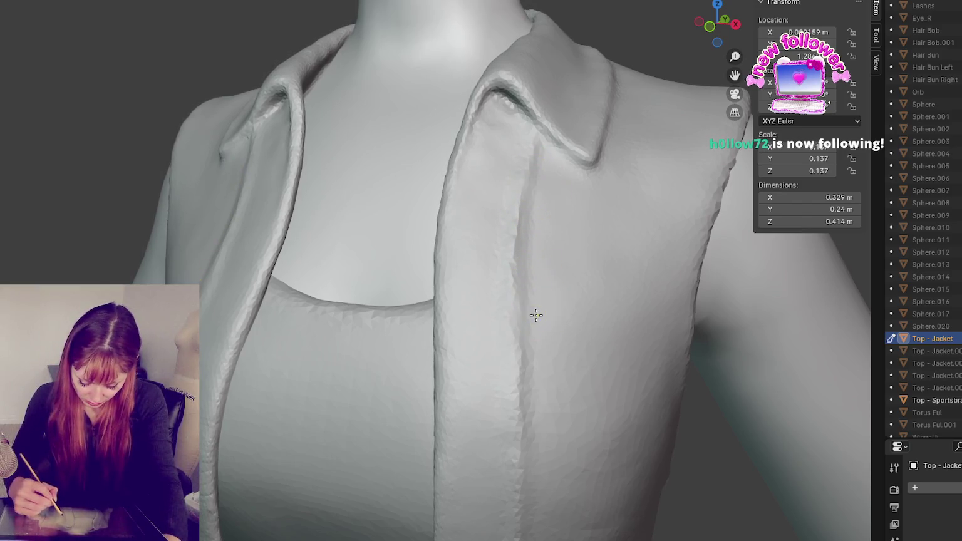
drag(532, 333, 528, 251)
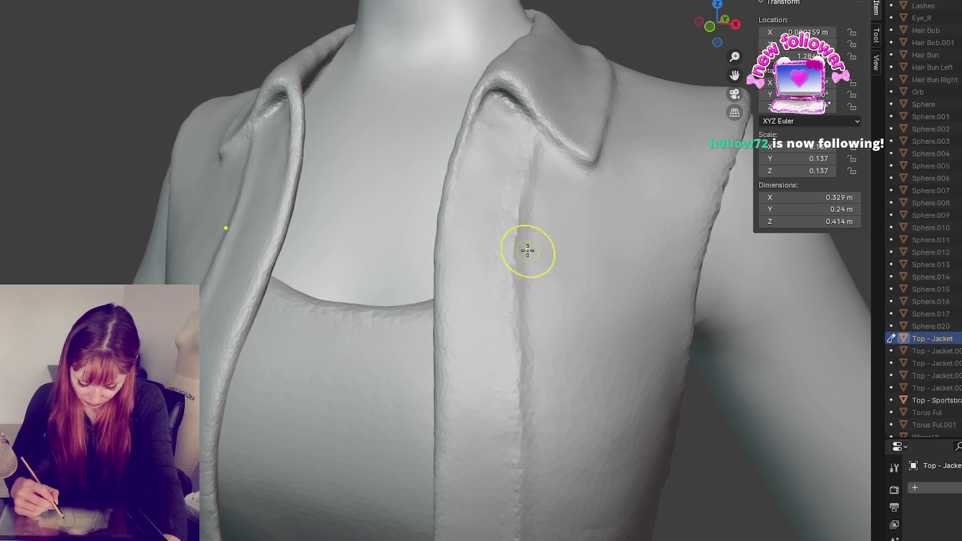
drag(528, 181, 542, 151)
mouse_move(526, 200)
mouse_down()
mouse_move(456, 250)
mouse_move(510, 272)
mouse_move(531, 365)
mouse_up()
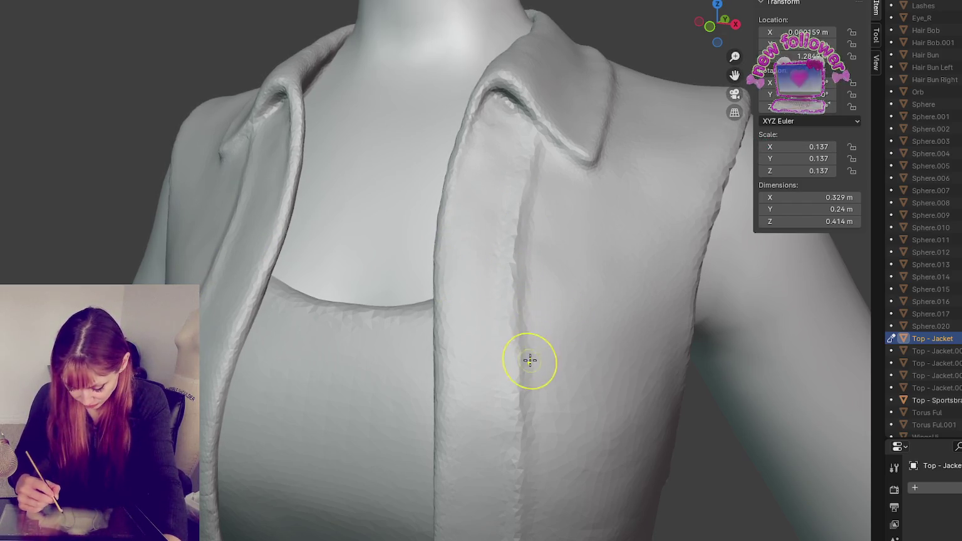
middle_drag(534, 365, 584, 354)
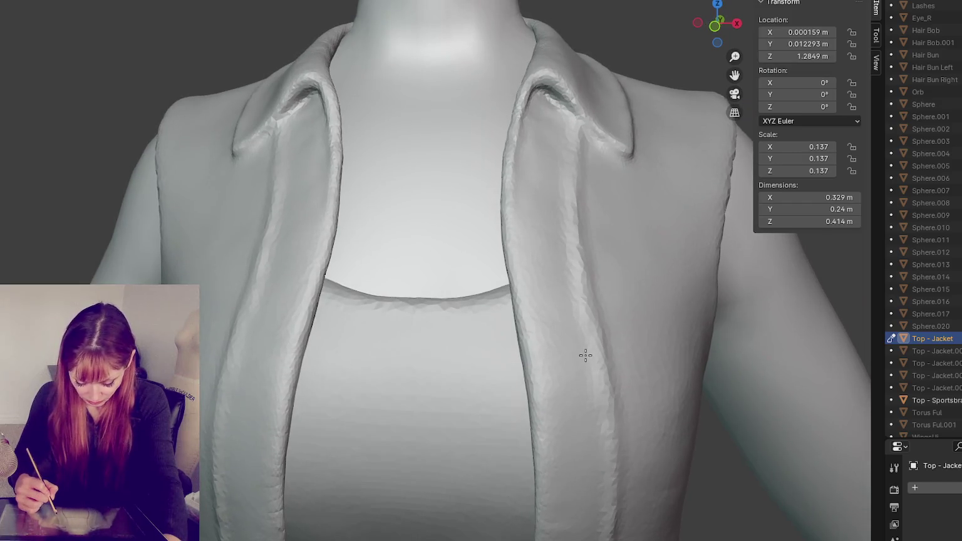
drag(279, 313, 235, 463)
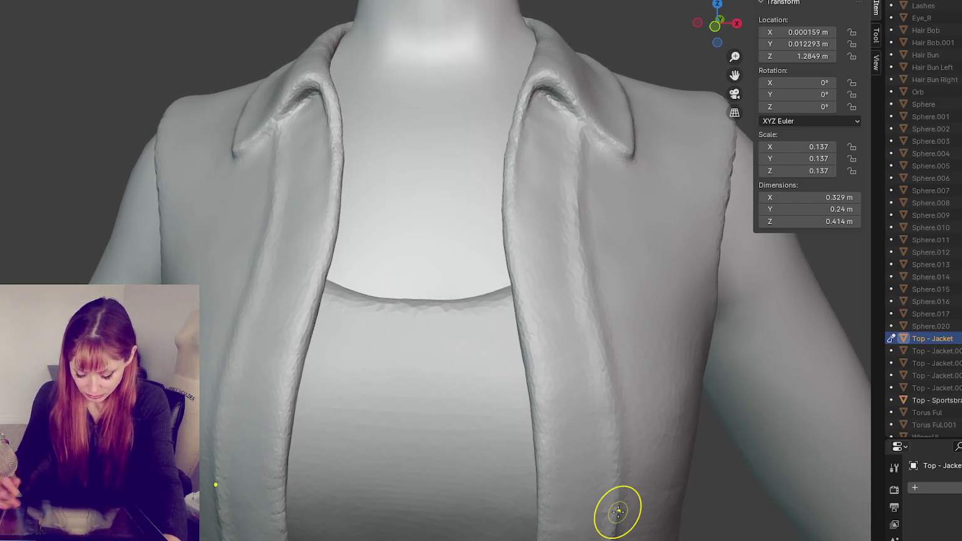
scroll(543, 375, down, 5)
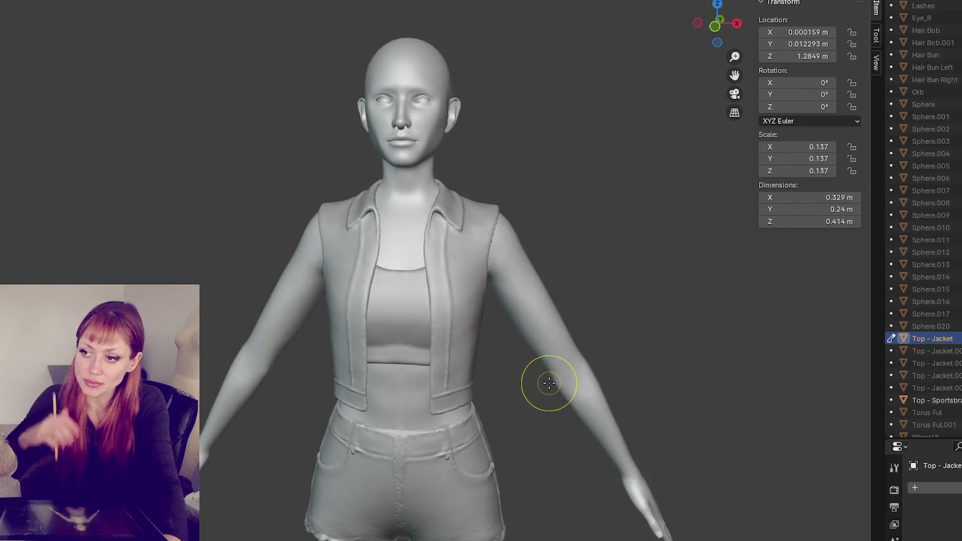
Crease a horizontal seam across the jacket's right front panel at chest height from the lapel.
scroll(440, 381, up, 5)
scroll(466, 328, down, 3)
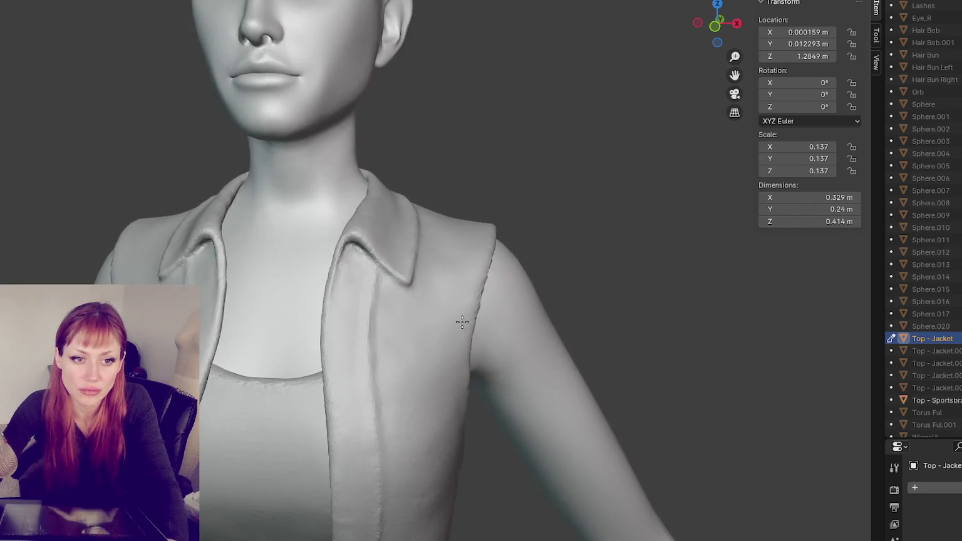
scroll(469, 313, up, 3)
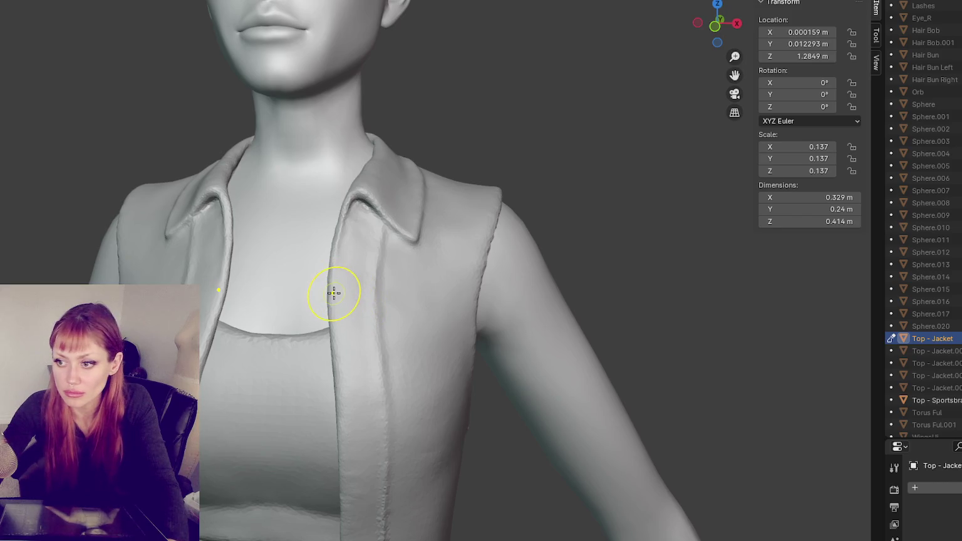
scroll(490, 306, up, 2)
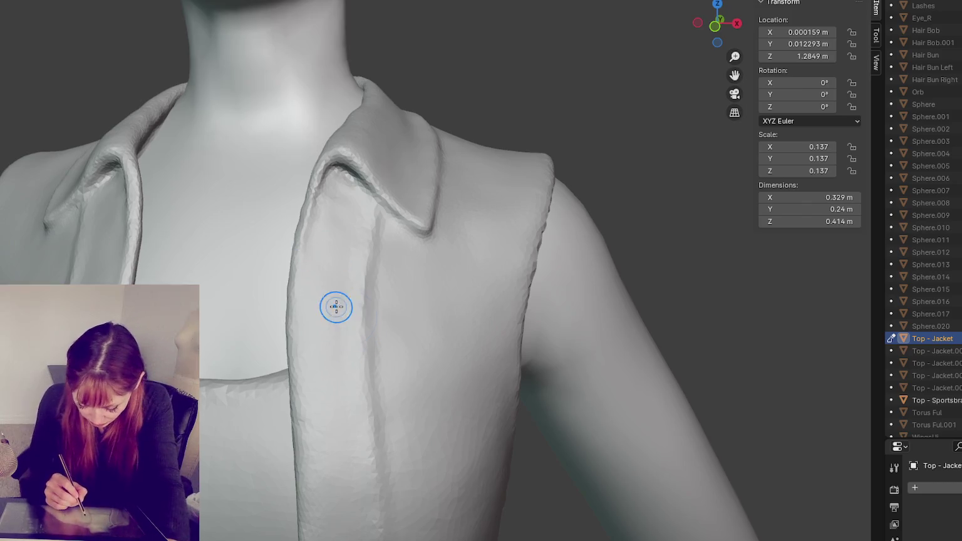
drag(335, 307, 361, 324)
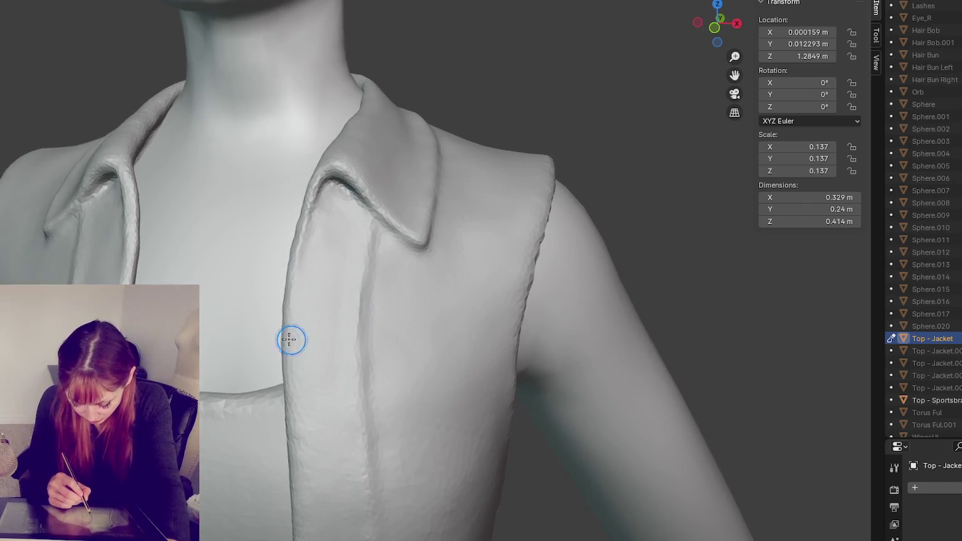
drag(283, 341, 499, 341)
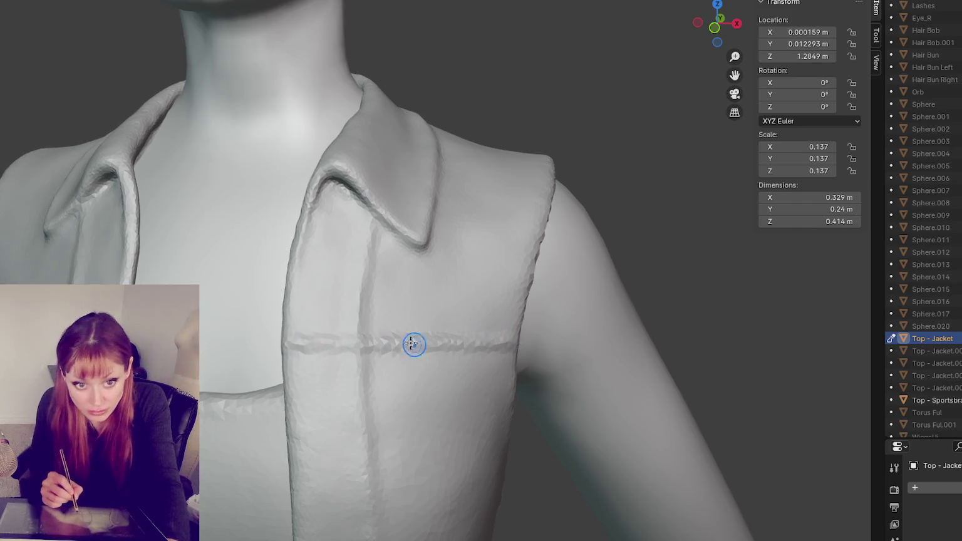
Carve the chest pocket's lower edge and side crease, undoing one stray stroke.
middle_drag(412, 343, 403, 348)
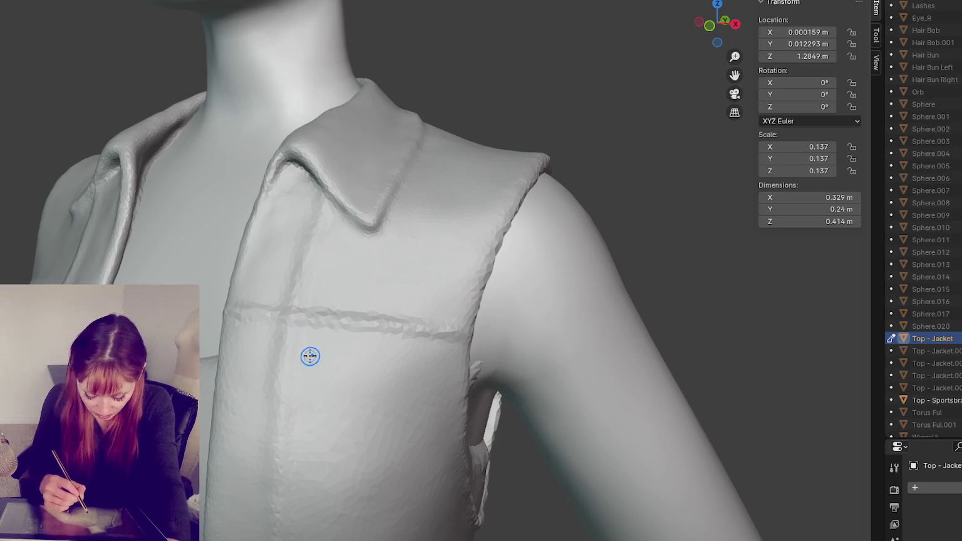
drag(309, 338, 305, 383)
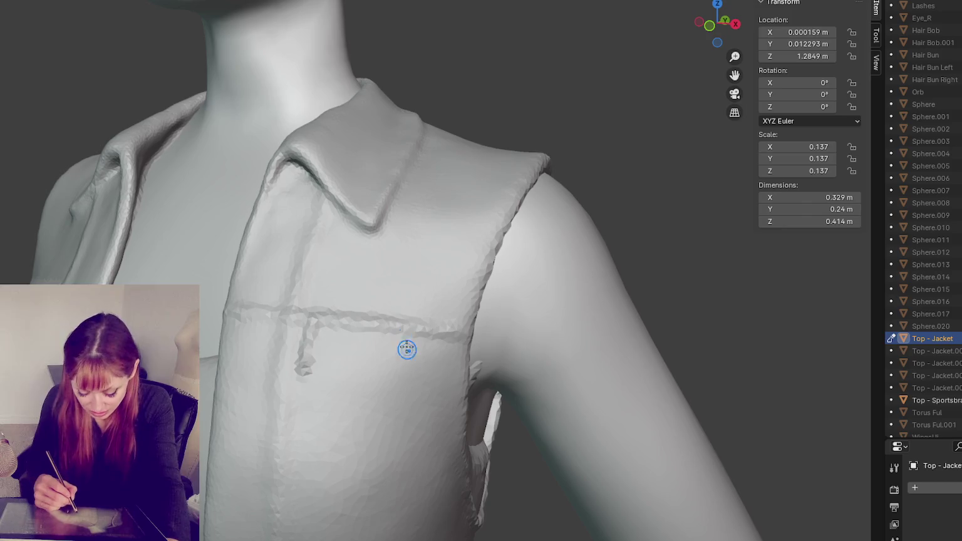
key(ctrl+z)
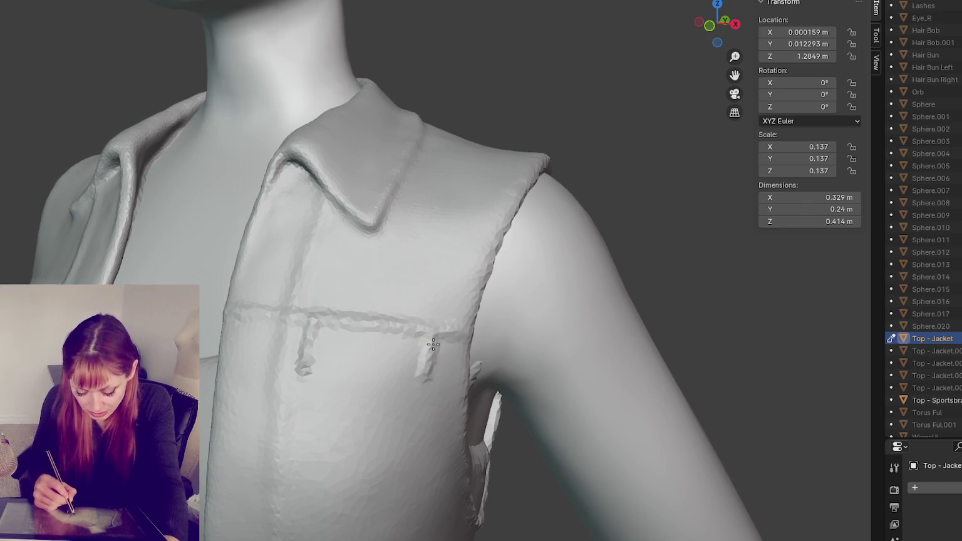
mouse_move(412, 383)
mouse_down()
mouse_move(367, 404)
mouse_move(308, 374)
mouse_up()
middle_drag(432, 399, 419, 387)
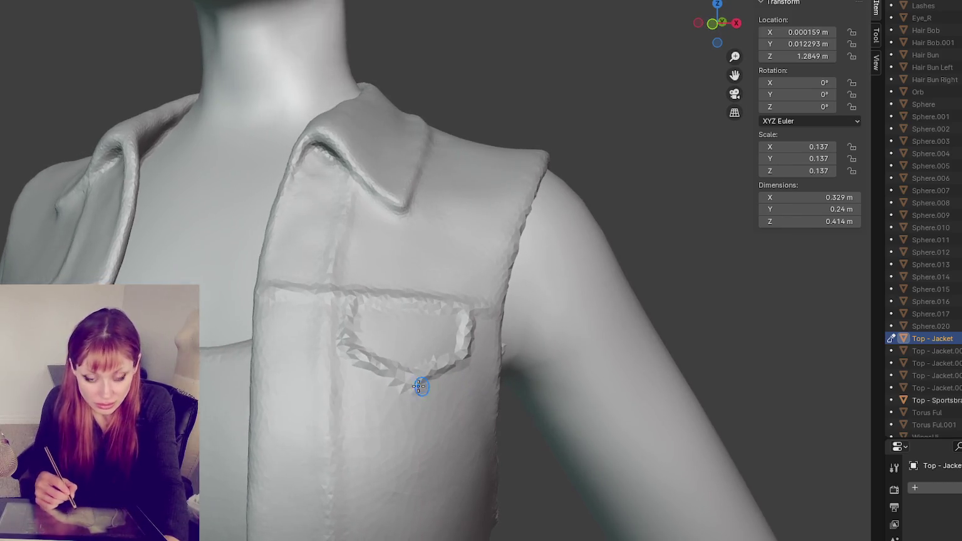
drag(361, 362, 356, 504)
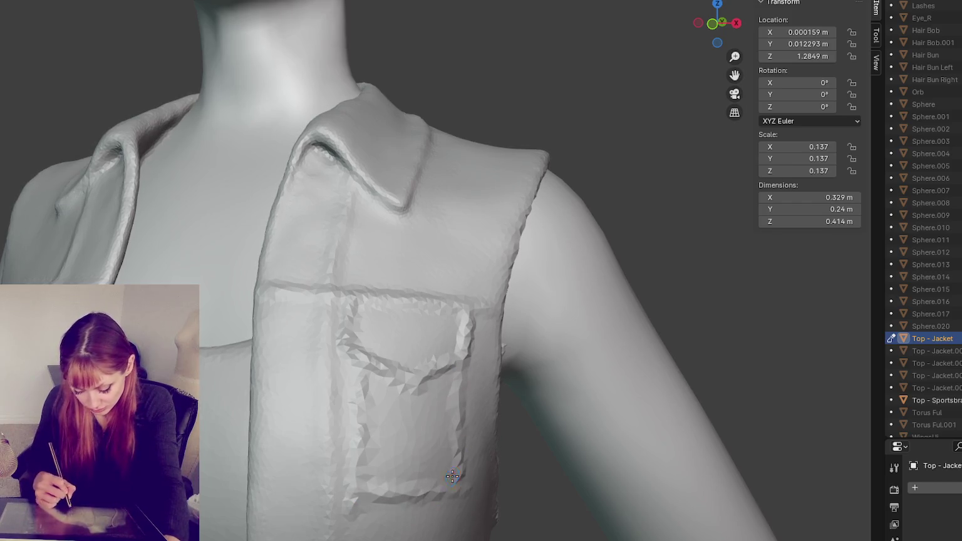
mouse_move(455, 477)
middle_down()
mouse_move(400, 401)
mouse_move(420, 409)
middle_up()
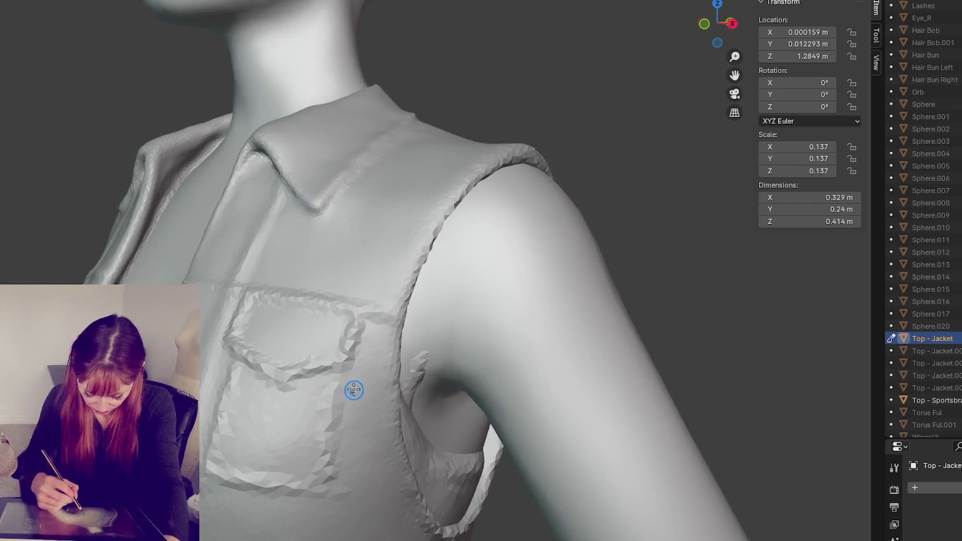
Crease the placket down from the collar and deepen the pocket's left and lower edges.
scroll(324, 216, down, 8)
mouse_move(440, 226)
middle_down()
mouse_move(548, 232)
mouse_move(332, 265)
middle_up()
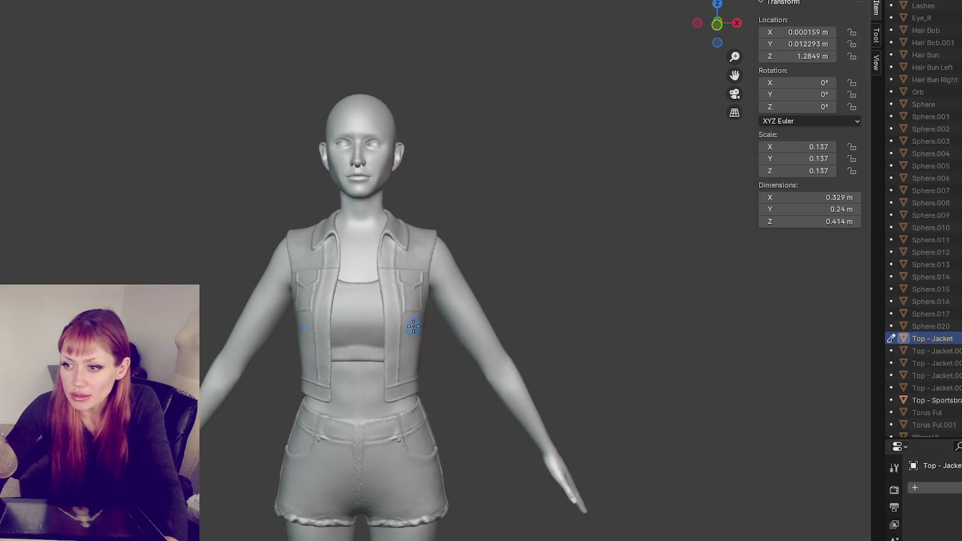
middle_drag(412, 305, 329, 295)
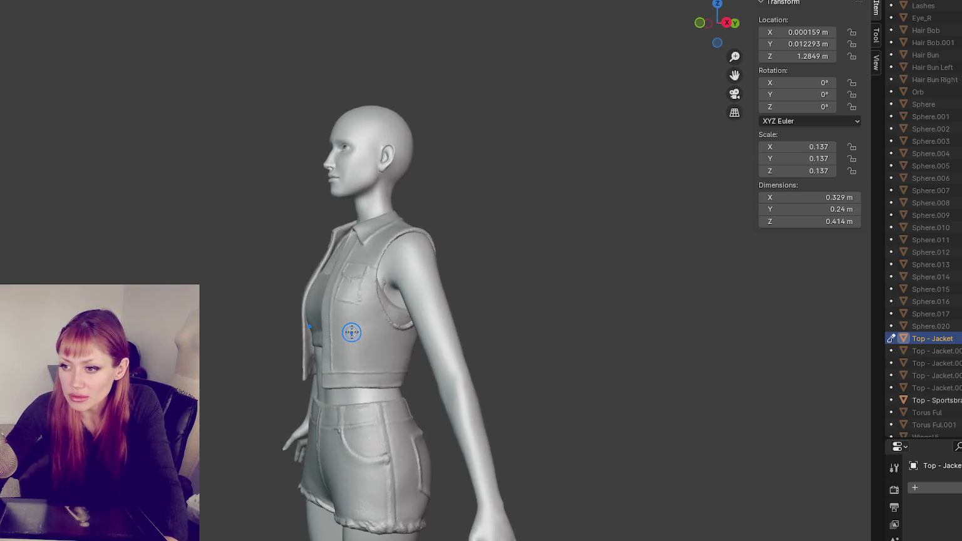
scroll(338, 316, up, 2)
scroll(339, 314, up, 1)
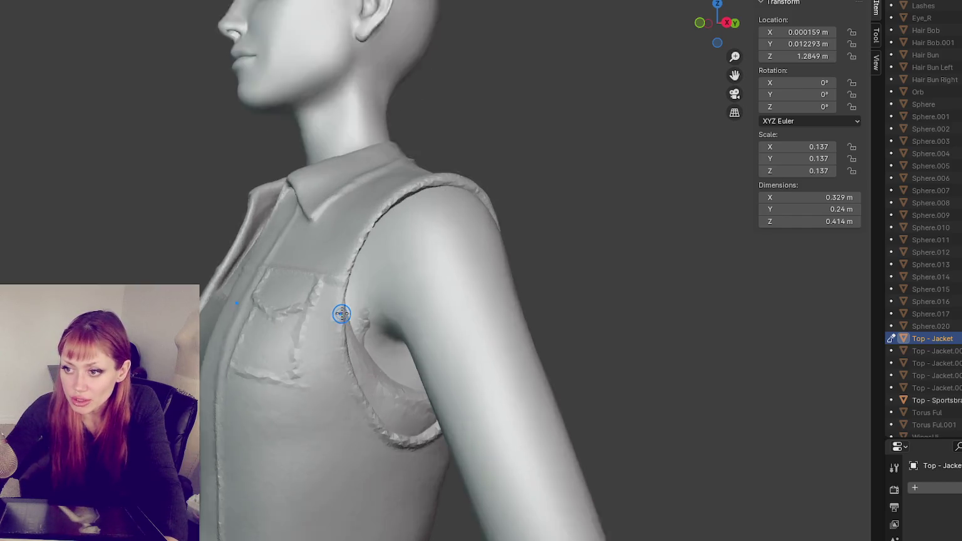
scroll(368, 309, up, 2)
middle_drag(350, 310, 438, 337)
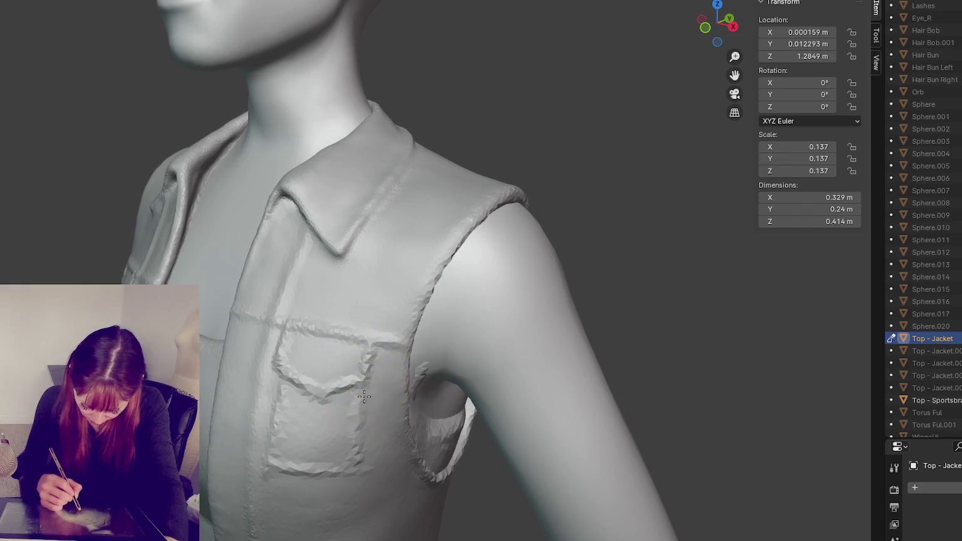
middle_drag(382, 360, 357, 304)
mouse_move(363, 265)
mouse_down()
mouse_move(355, 376)
mouse_move(365, 365)
mouse_move(380, 419)
mouse_move(359, 476)
mouse_up()
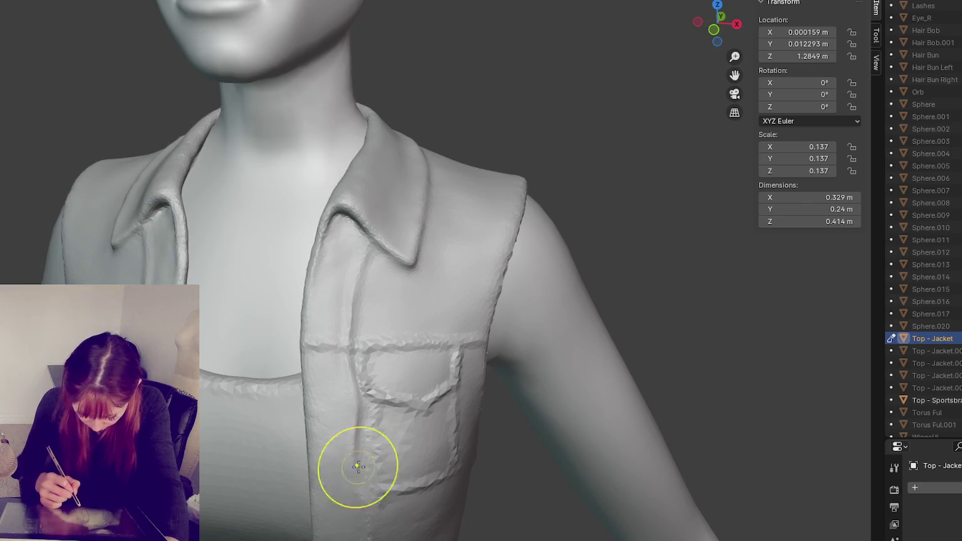
mouse_move(370, 387)
mouse_down()
mouse_move(371, 459)
mouse_move(357, 399)
mouse_up()
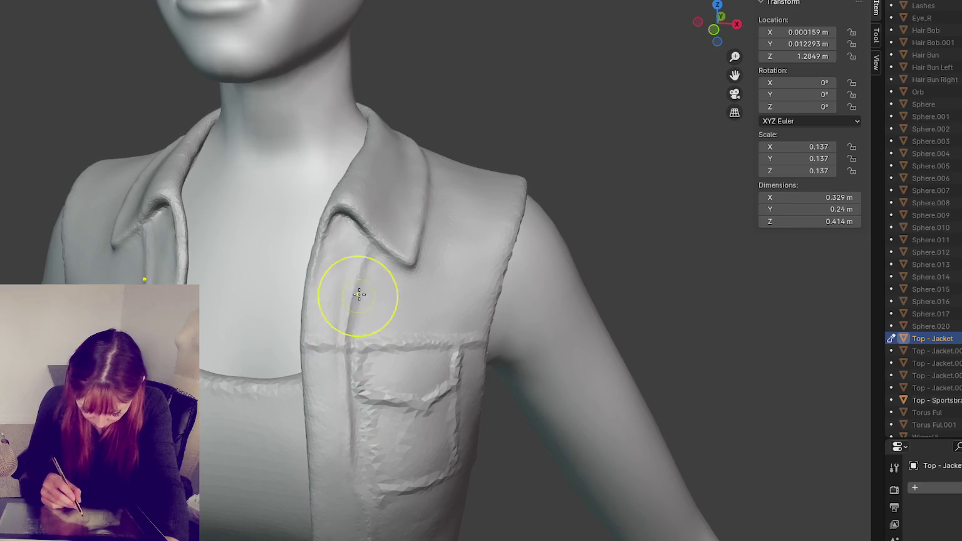
mouse_move(354, 440)
mouse_down()
mouse_move(388, 475)
mouse_move(365, 408)
mouse_move(366, 463)
mouse_move(414, 407)
mouse_move(404, 430)
mouse_up()
middle_drag(380, 396, 366, 401)
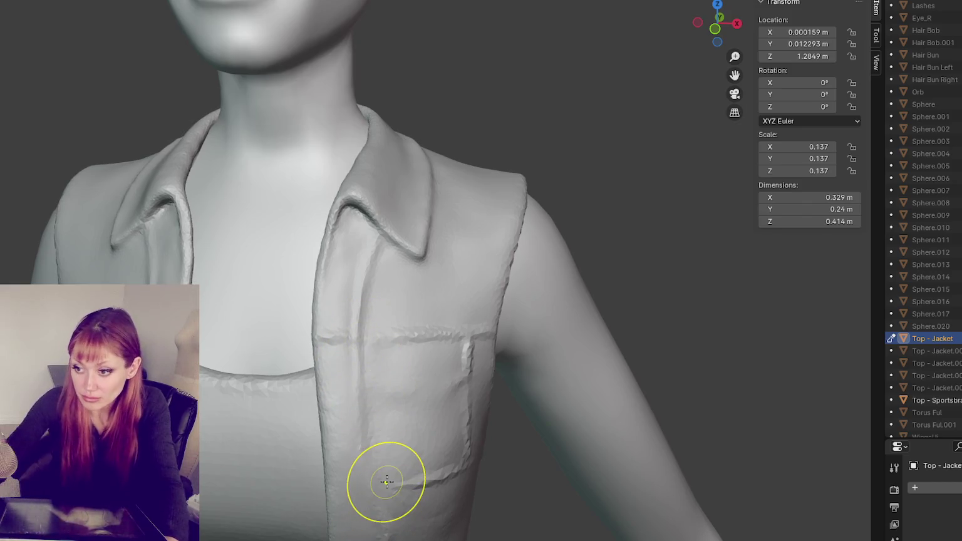
mouse_move(386, 473)
middle_down()
mouse_move(357, 218)
mouse_move(328, 253)
mouse_move(316, 161)
middle_up()
Crease a vertical line from below the chest pocket down the lower jacket, curving into the hem.
drag(315, 154, 306, 191)
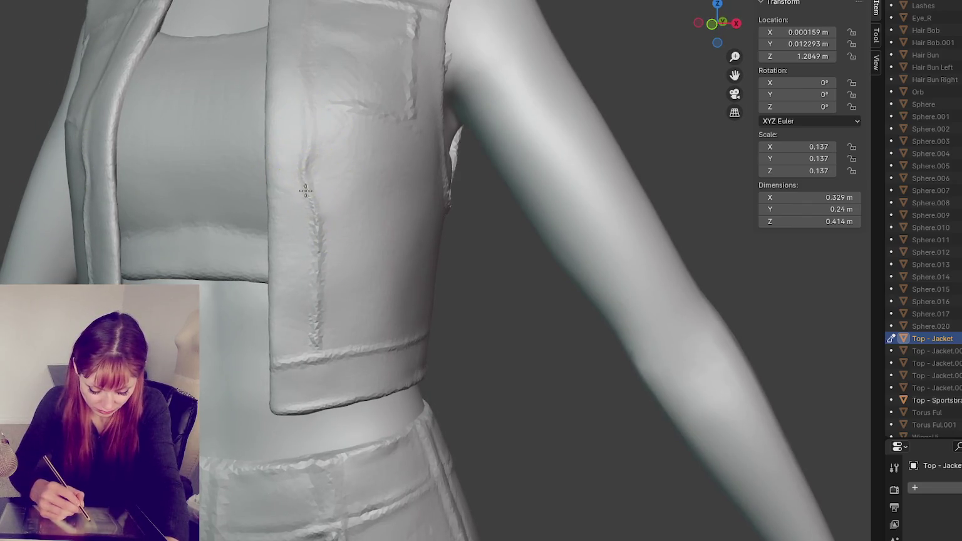
drag(312, 227, 299, 345)
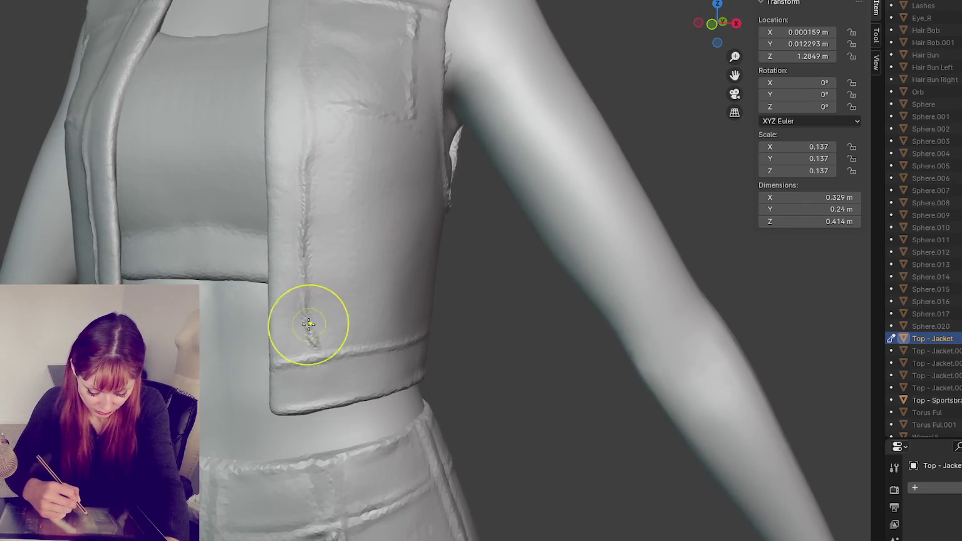
mouse_move(326, 326)
middle_down()
mouse_move(289, 319)
mouse_move(281, 328)
mouse_move(322, 313)
middle_up()
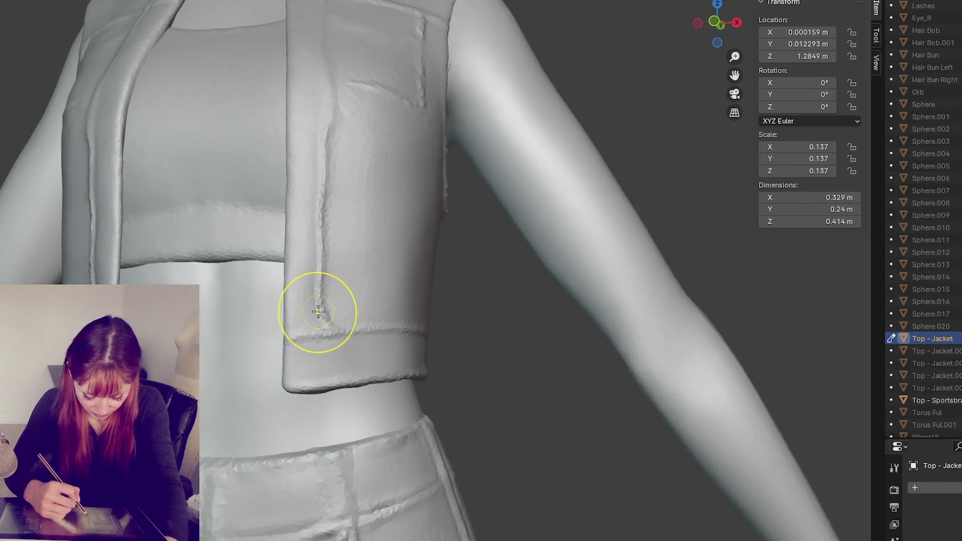
drag(311, 311, 331, 314)
middle_drag(333, 317, 283, 352)
drag(281, 326, 273, 350)
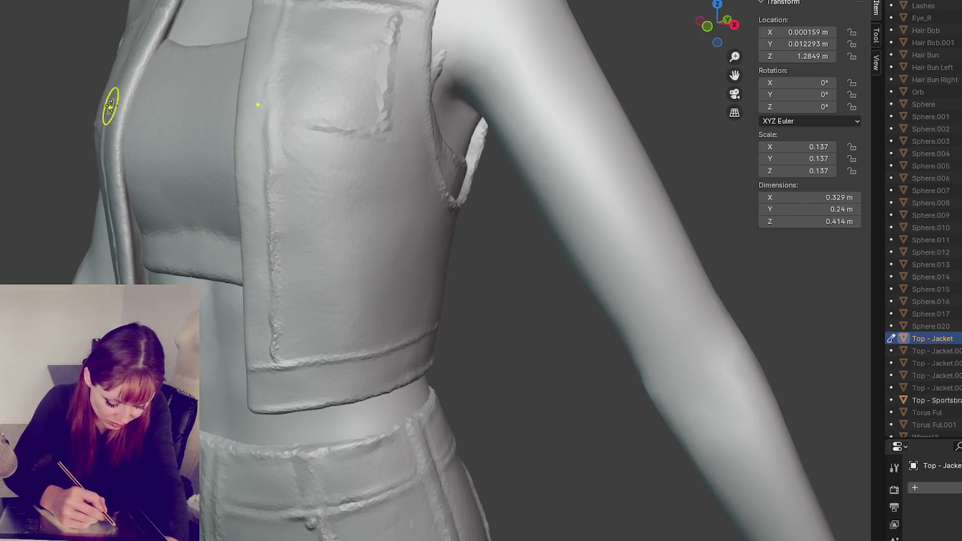
middle_drag(126, 70, 131, 78)
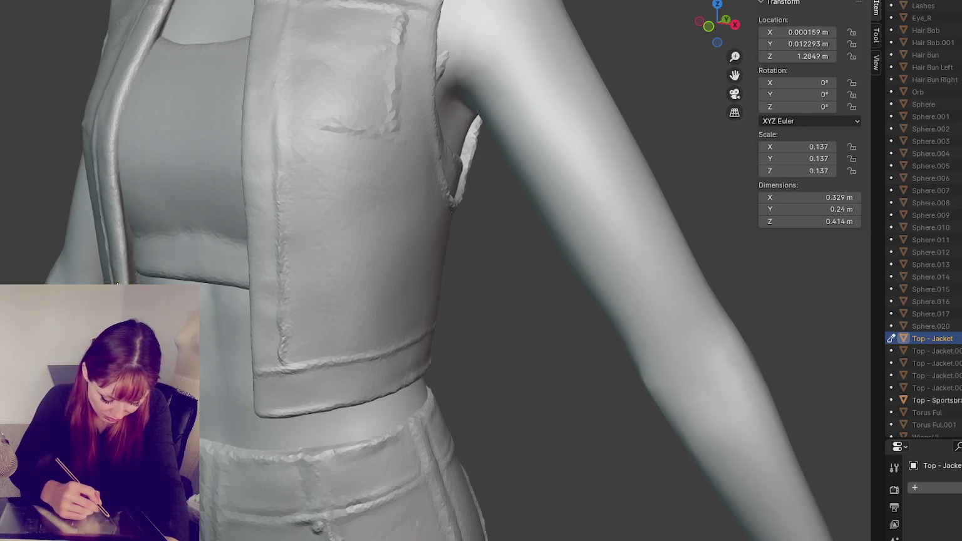
middle_drag(369, 286, 304, 342)
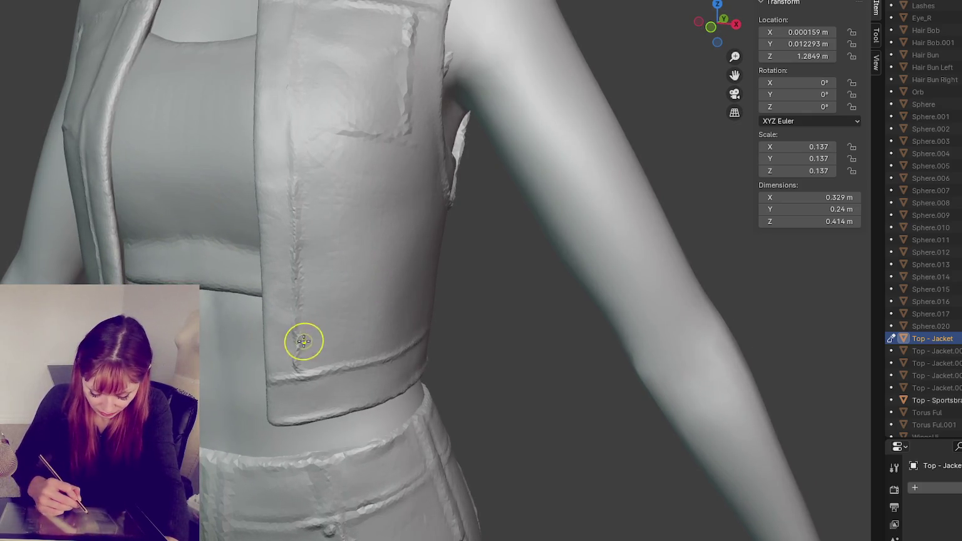
mouse_move(288, 146)
middle_down()
mouse_move(326, 178)
mouse_move(339, 148)
middle_up()
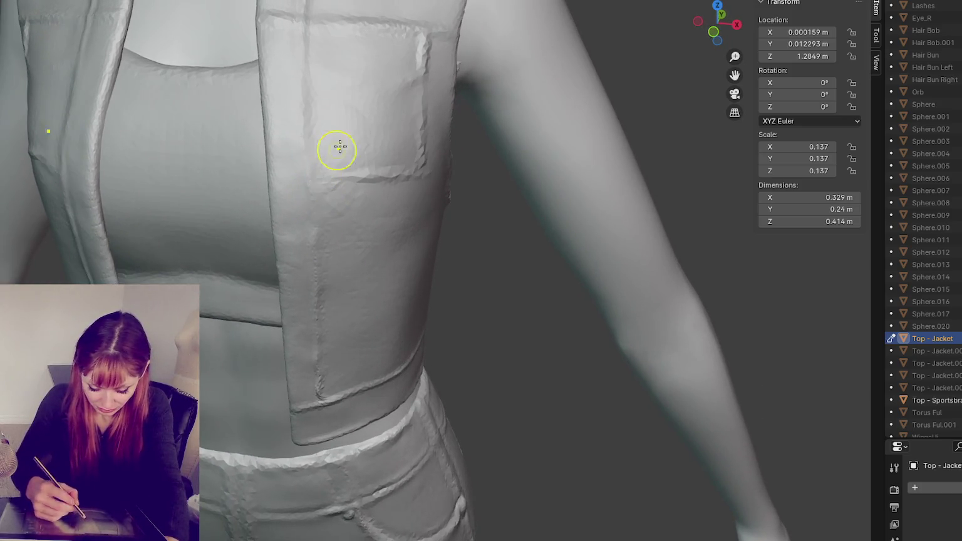
Smooth the upper pocket seam and deepen the pocket flap and bottom-edge creases.
middle_drag(346, 29, 408, 210)
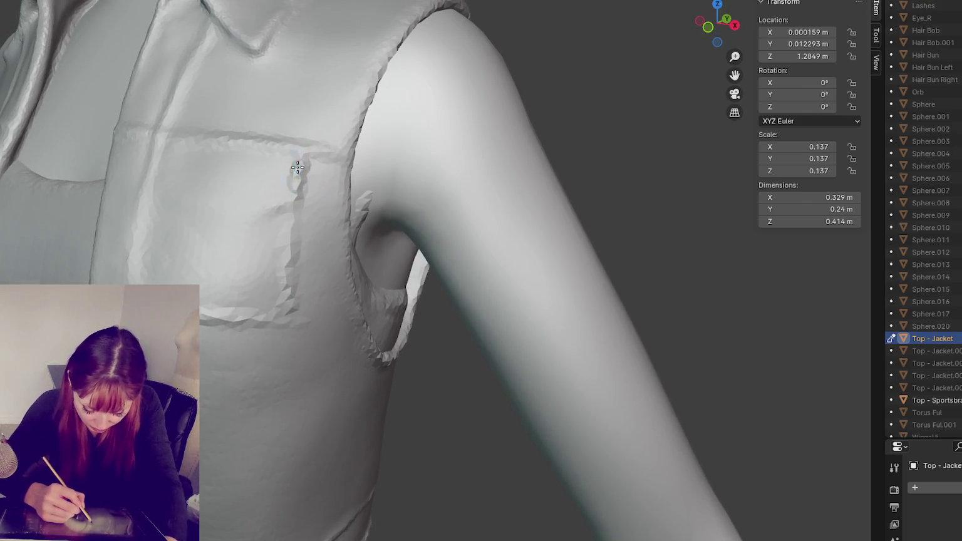
drag(302, 169, 294, 182)
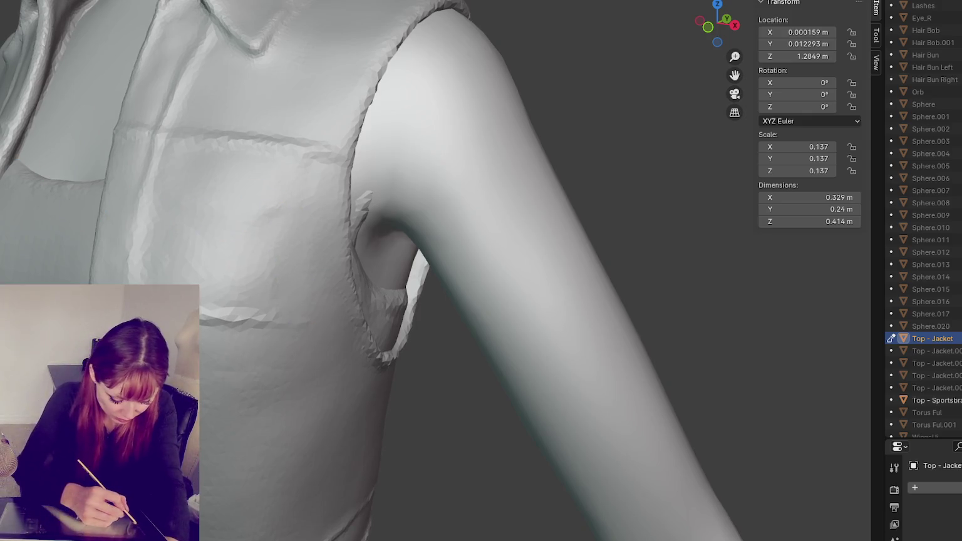
middle_drag(237, 198, 306, 179)
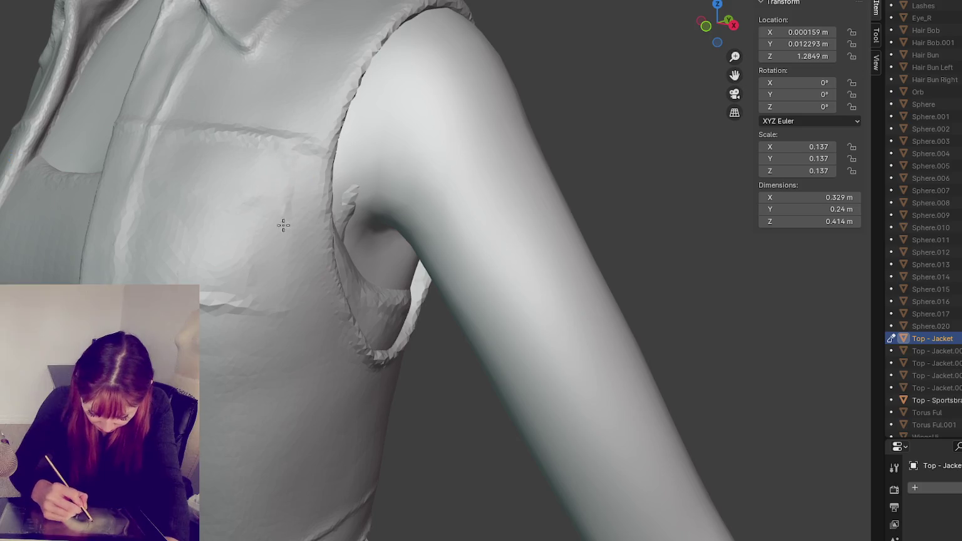
middle_drag(289, 294, 223, 215)
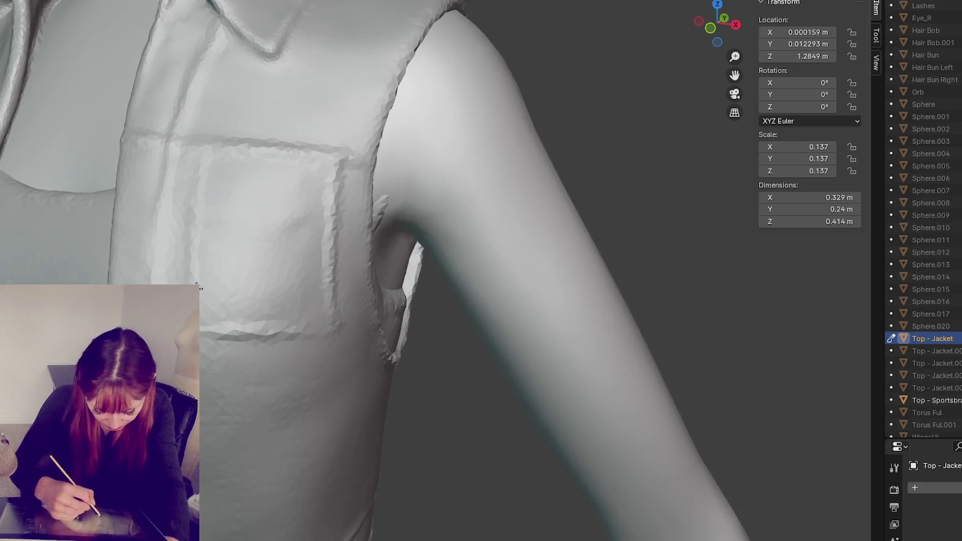
drag(222, 331, 260, 337)
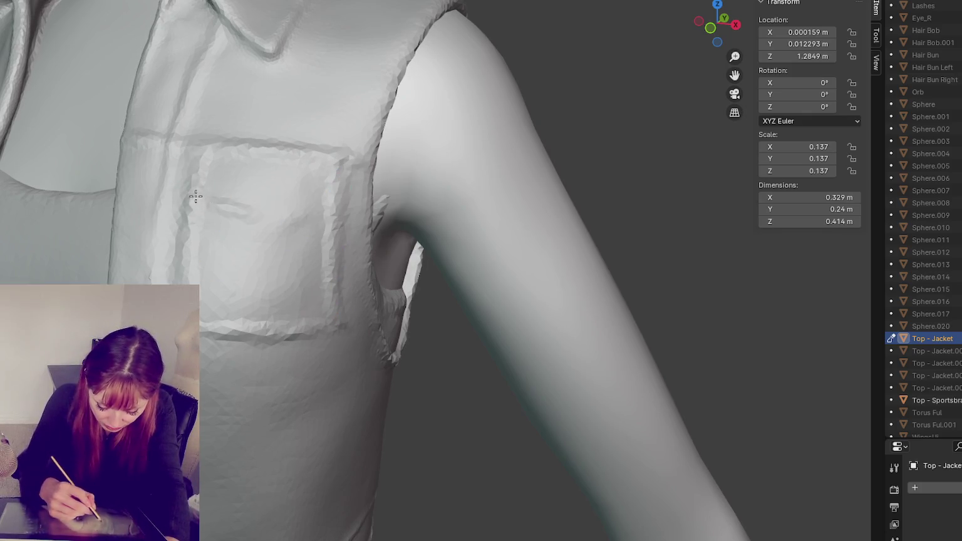
drag(215, 204, 262, 229)
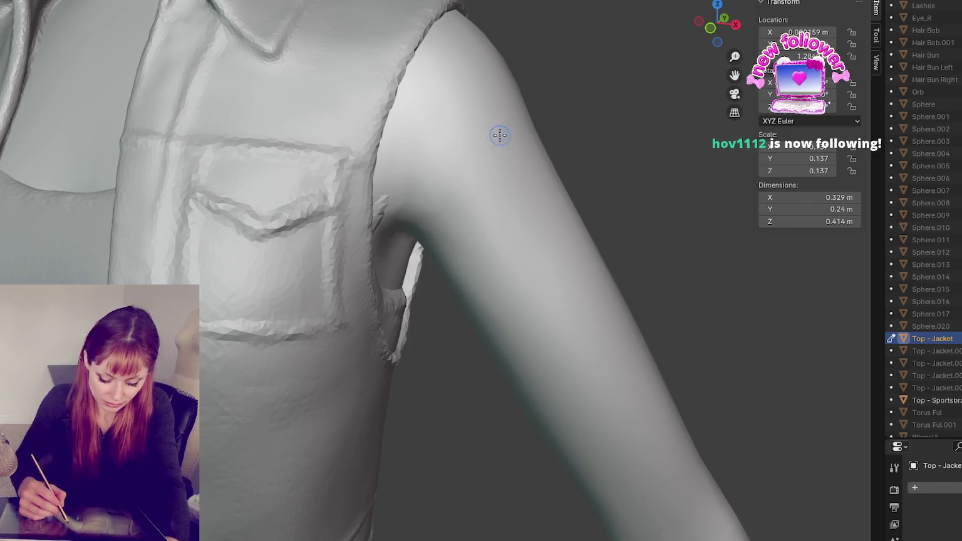
Carve a vertical crease down the jacket front to the hem, deepening it with a second stroke.
middle_drag(499, 133, 375, 117)
drag(375, 118, 385, 284)
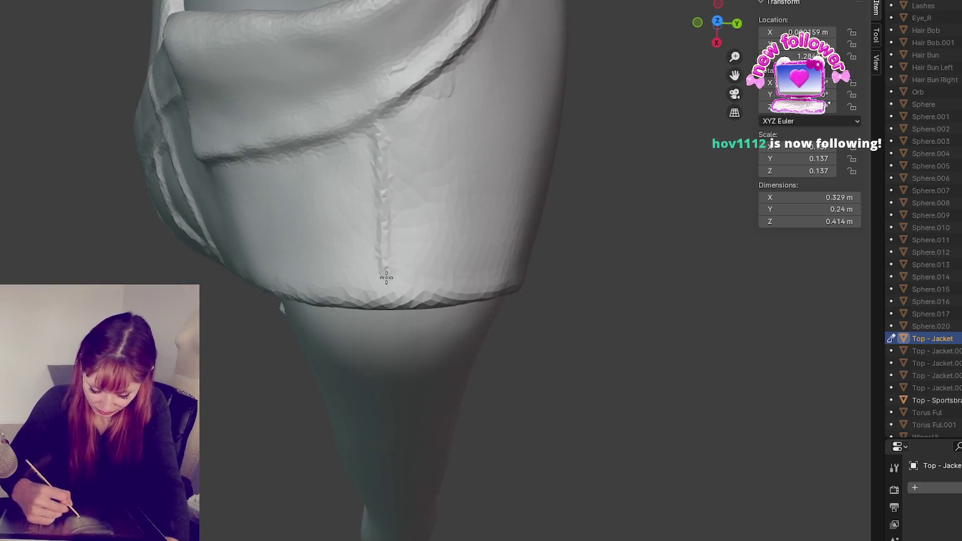
drag(382, 122, 386, 253)
scroll(387, 255, down, 5)
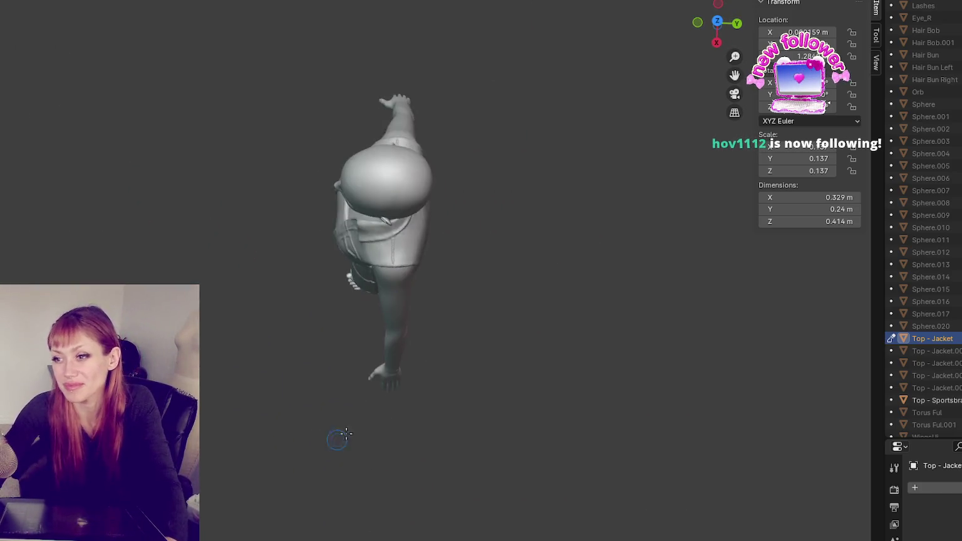
Zoom out and orbit to a level full-body view of the sculpted figure.
middle_drag(336, 441, 500, 338)
scroll(500, 338, up, 3)
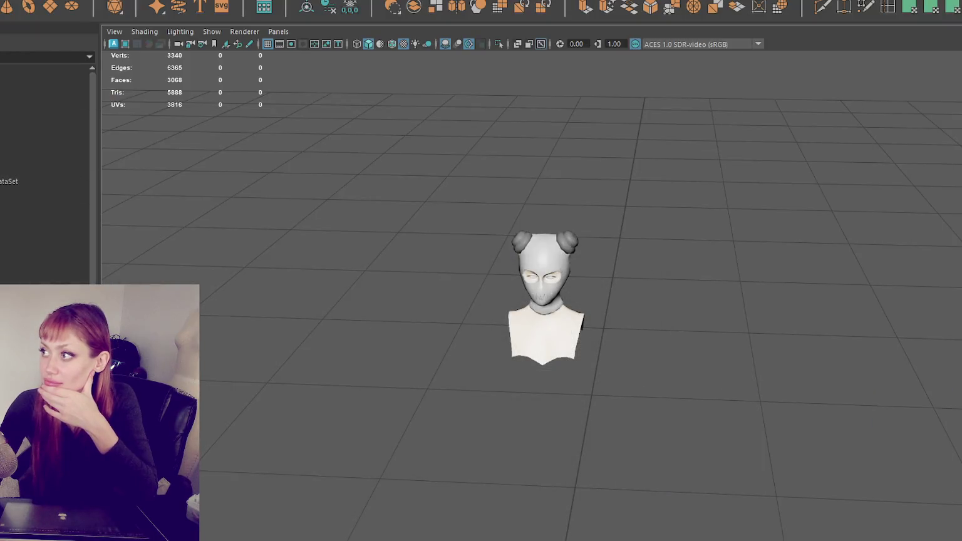
Quit Maya, discarding unsaved changes to STRAIN - Char - female.mb.
key(ctrl+n)
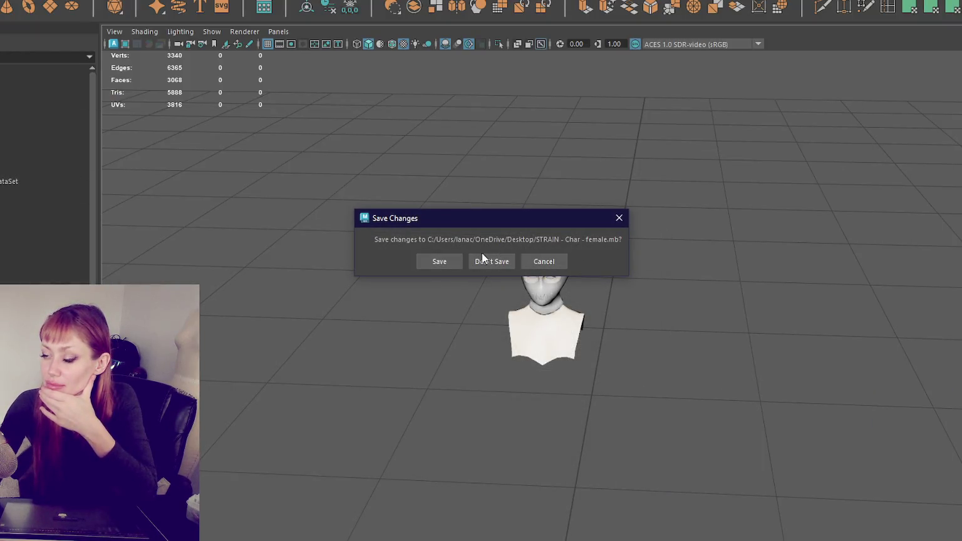
click(488, 263)
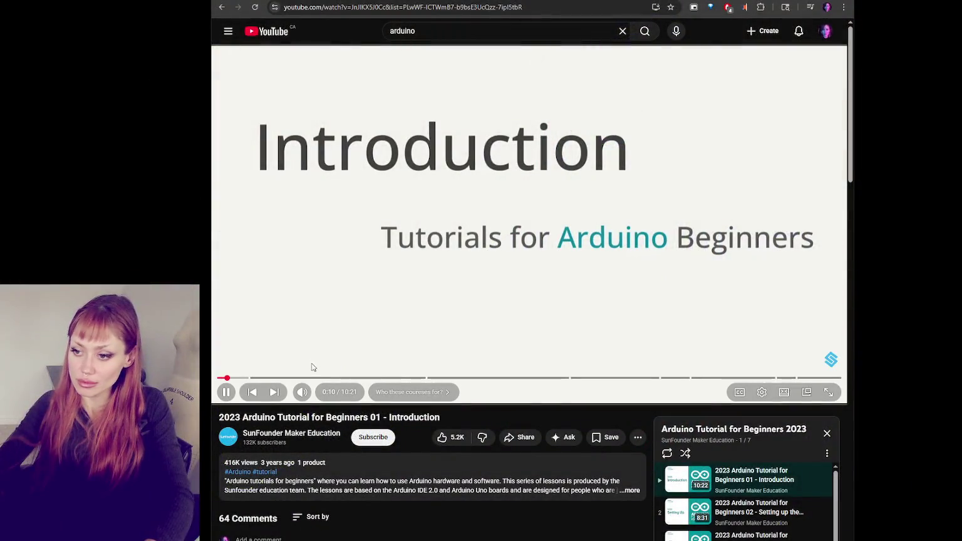
Scrub the Introduction video to its end so lesson 02 plays, then skip ahead to downloads.
click(311, 377)
click(827, 378)
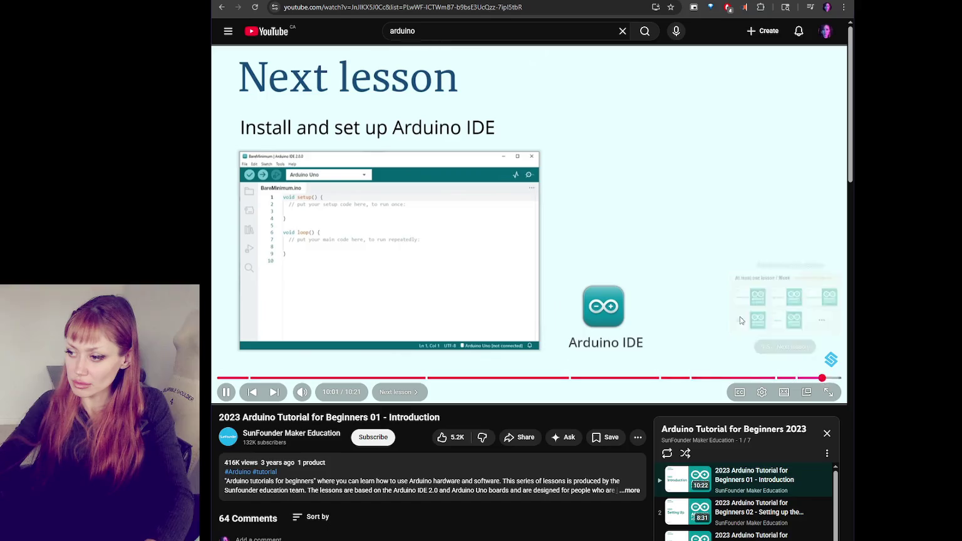
scroll(740, 321, down, 2)
click(599, 216)
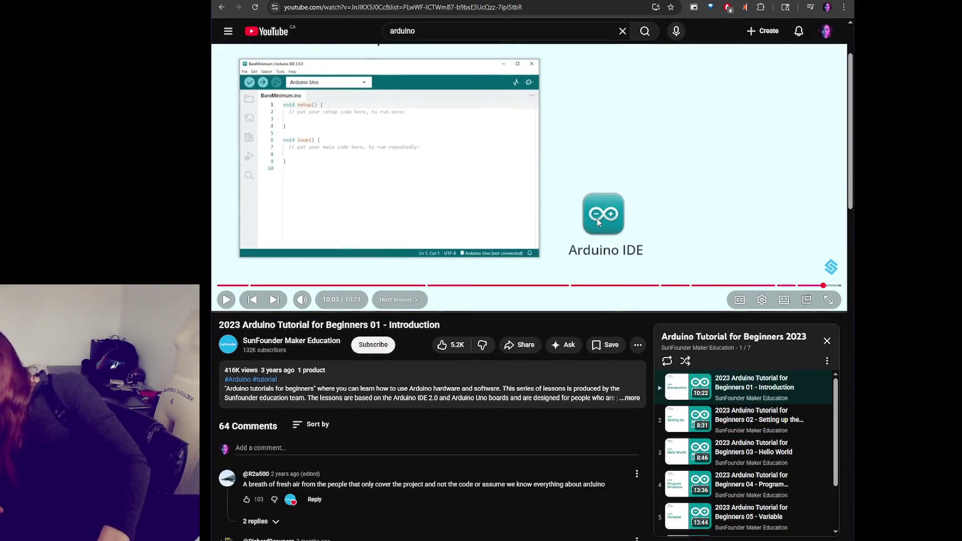
click(596, 219)
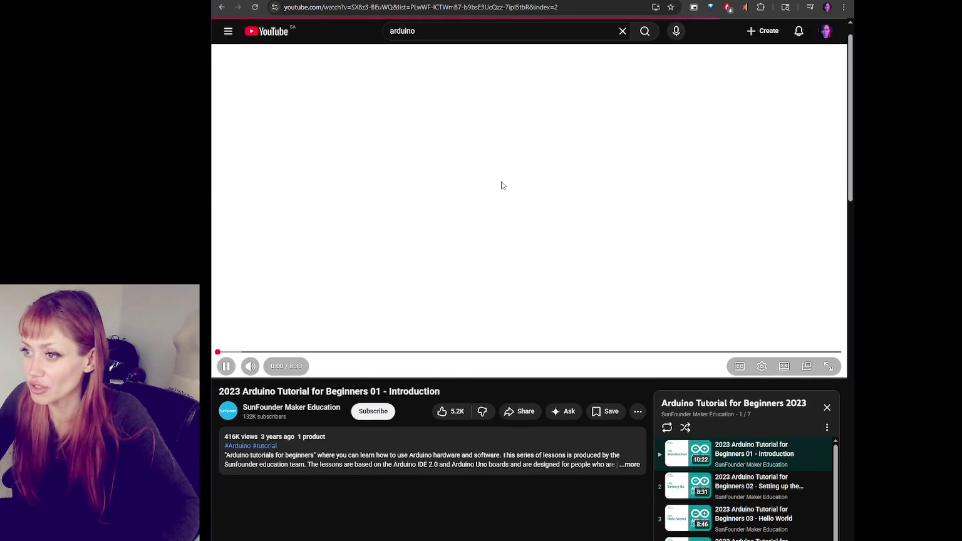
click(270, 377)
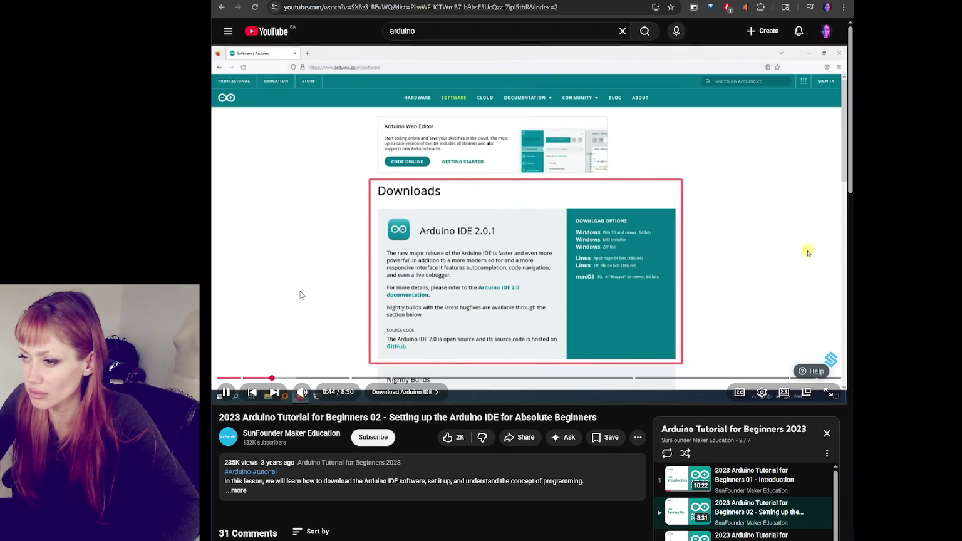
Skip the YouTube lesson past the downloads page to the installed IDE, then switch to Arduino IDE.
click(300, 295)
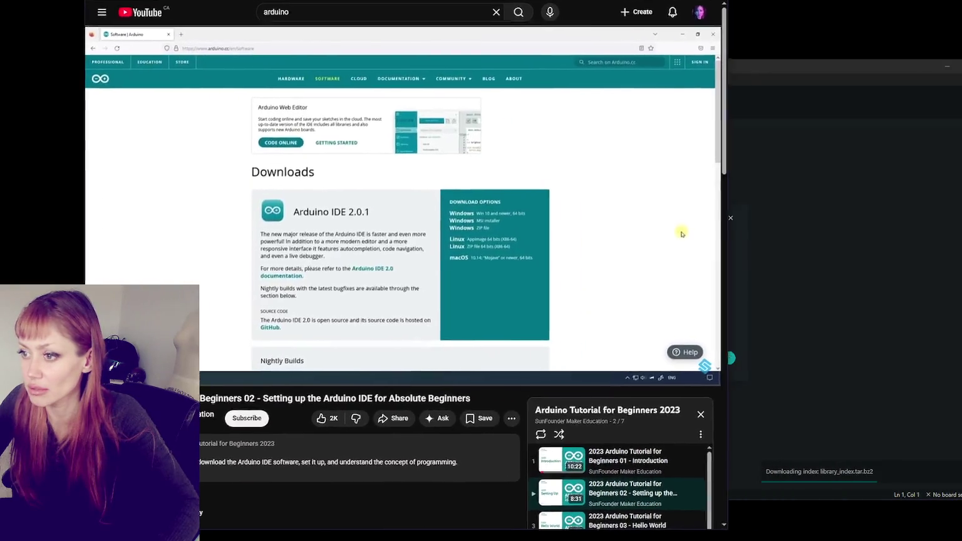
click(201, 363)
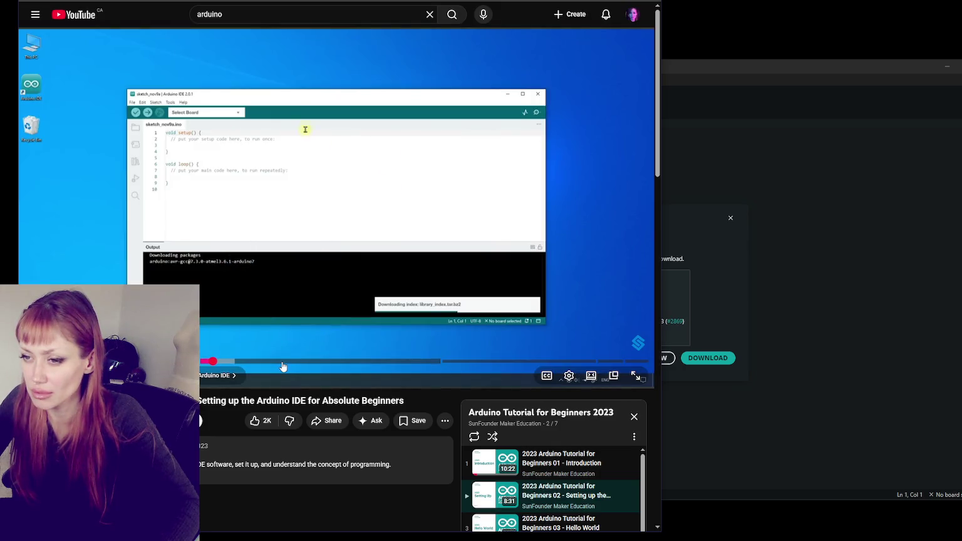
click(742, 87)
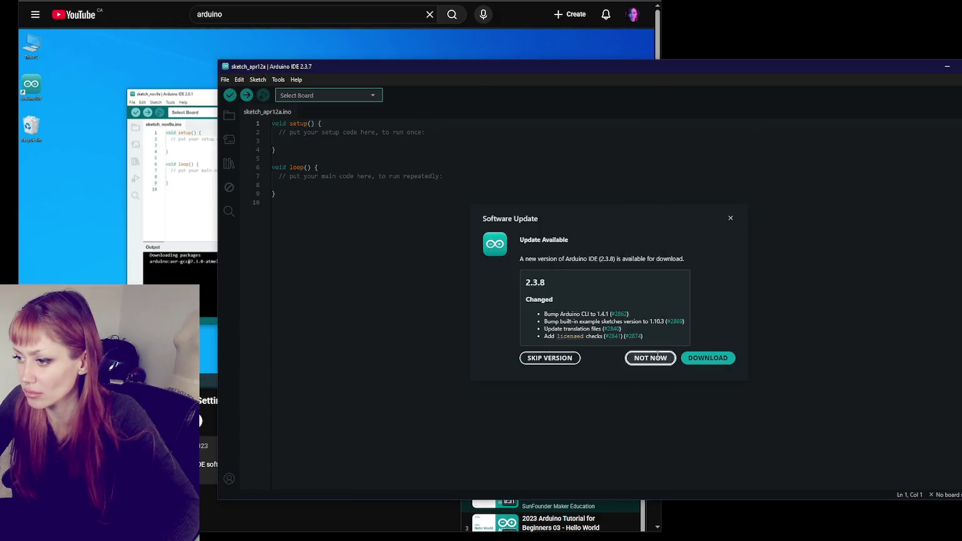
Decline the Arduino IDE 2.3.8 update with NOT NOW and return to the sketch editor.
click(650, 357)
click(139, 201)
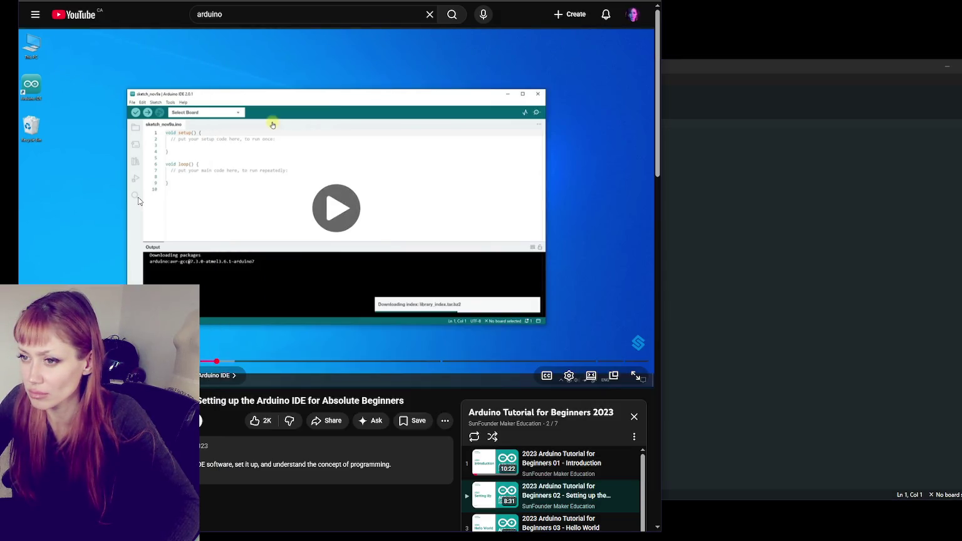
click(747, 189)
click(381, 97)
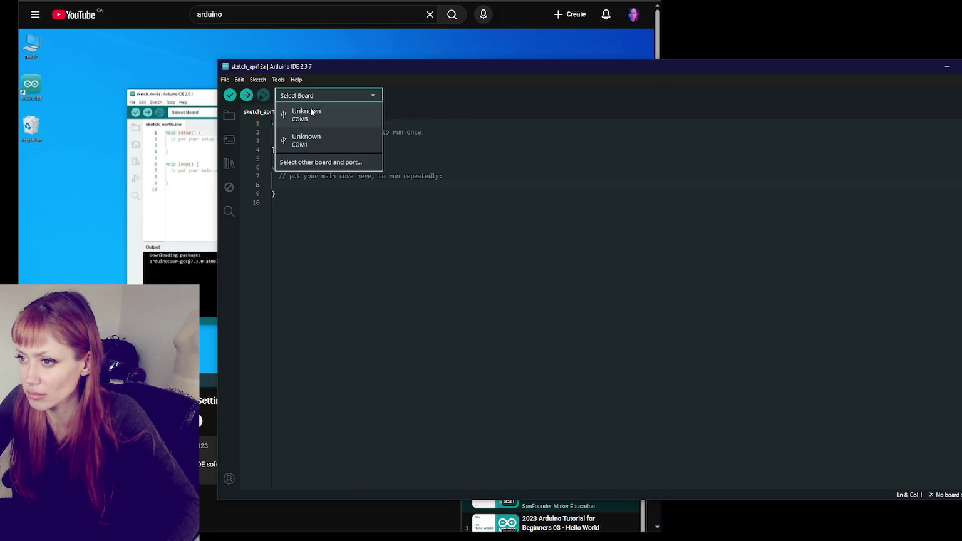
click(196, 123)
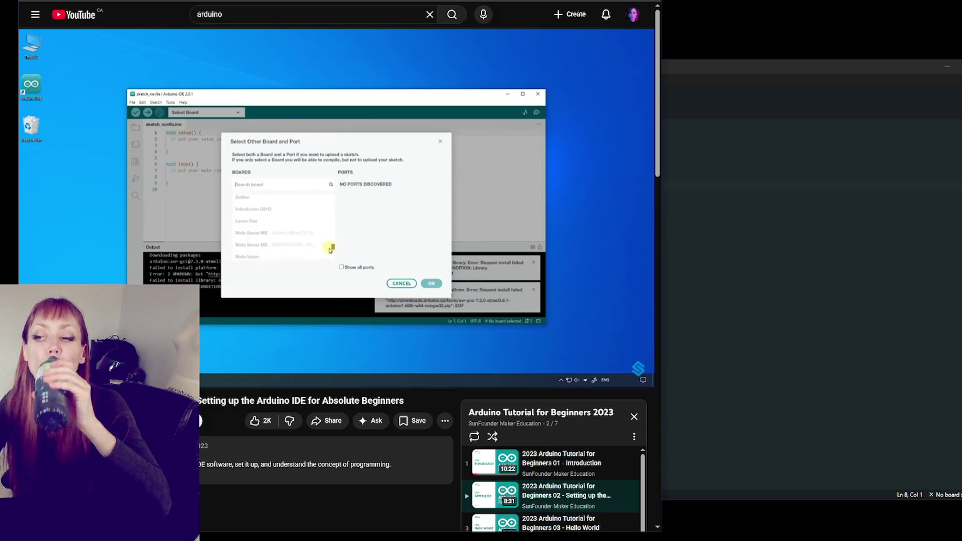
Open Select Other Board and Port from the board dropdown and pick COM1 Serial Port.
click(678, 81)
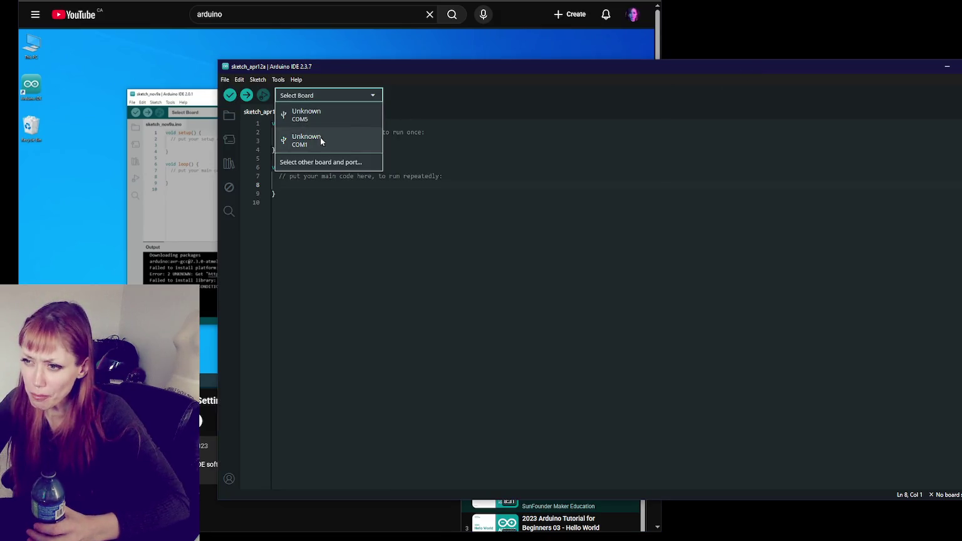
click(257, 80)
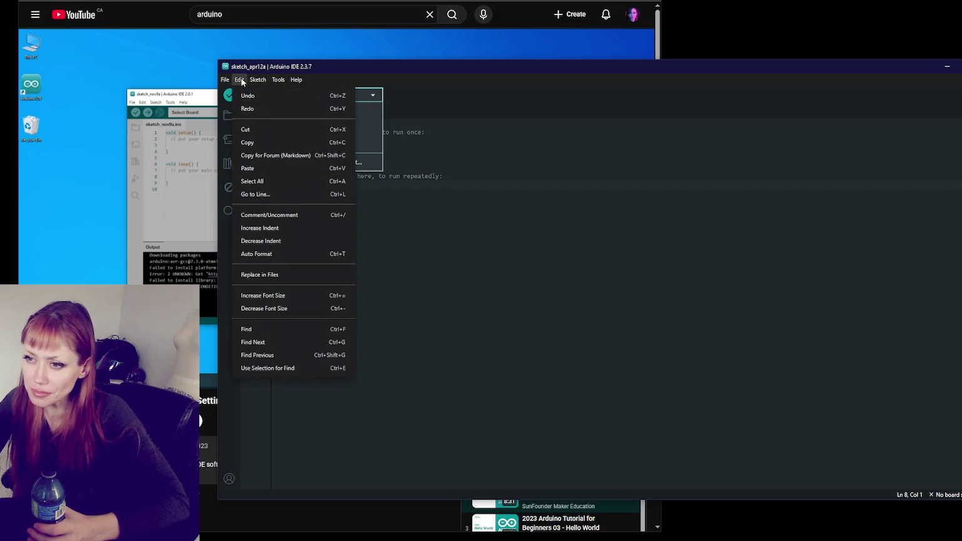
click(325, 96)
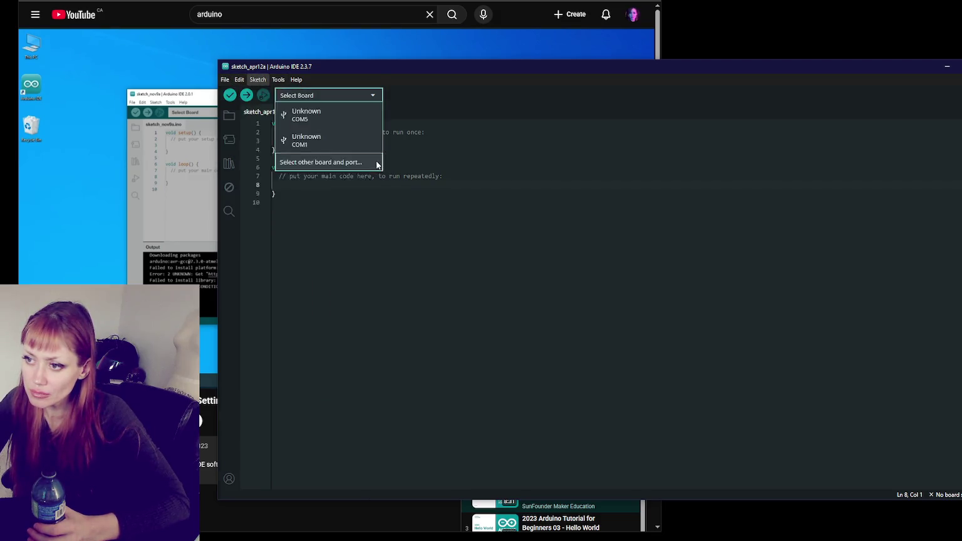
click(374, 162)
click(671, 290)
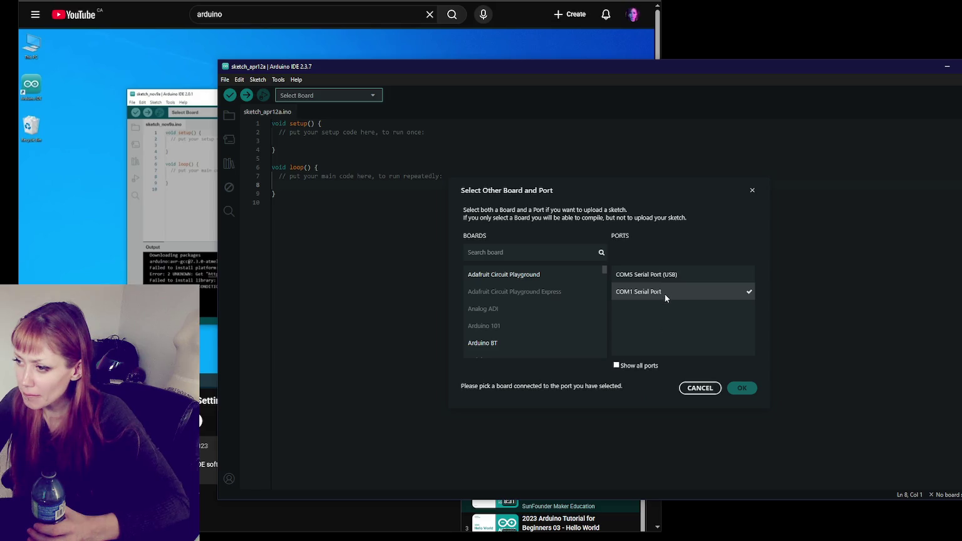
Choose COM5 Serial Port (USB) under PORTS, then bring the YouTube lesson back in front.
click(643, 291)
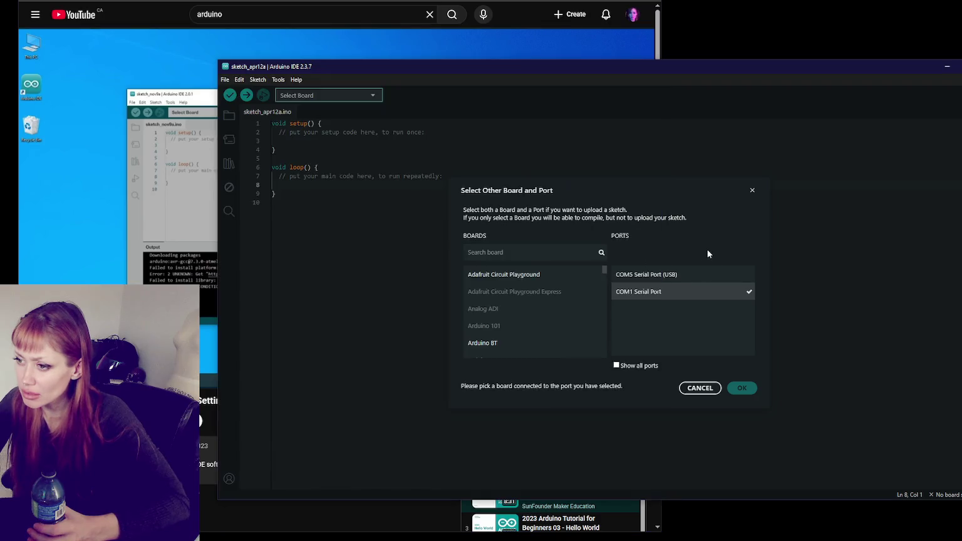
click(677, 274)
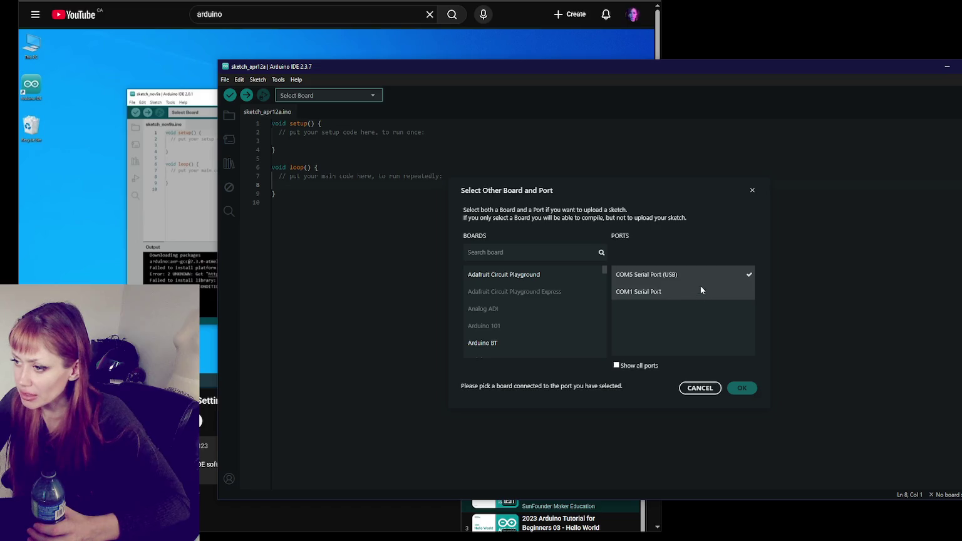
click(655, 286)
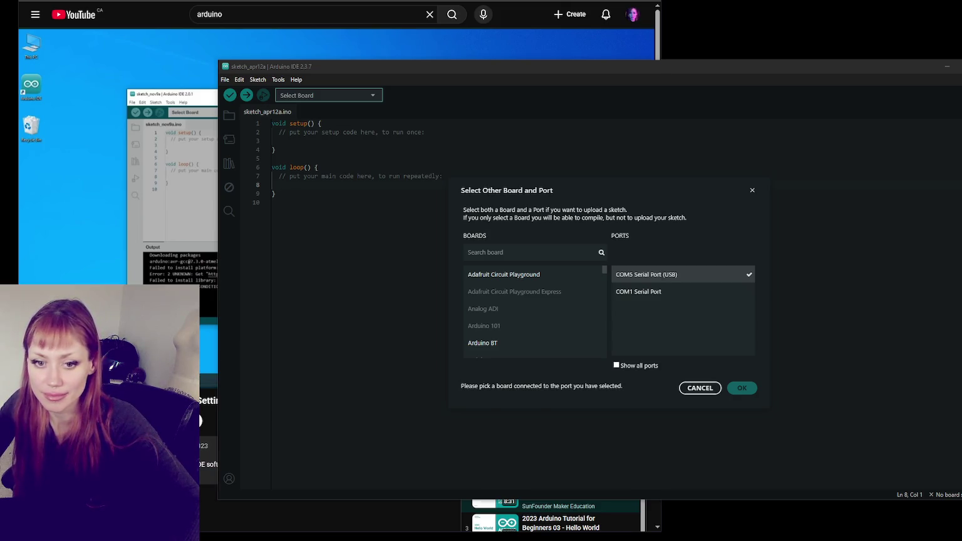
click(399, 260)
click(417, 251)
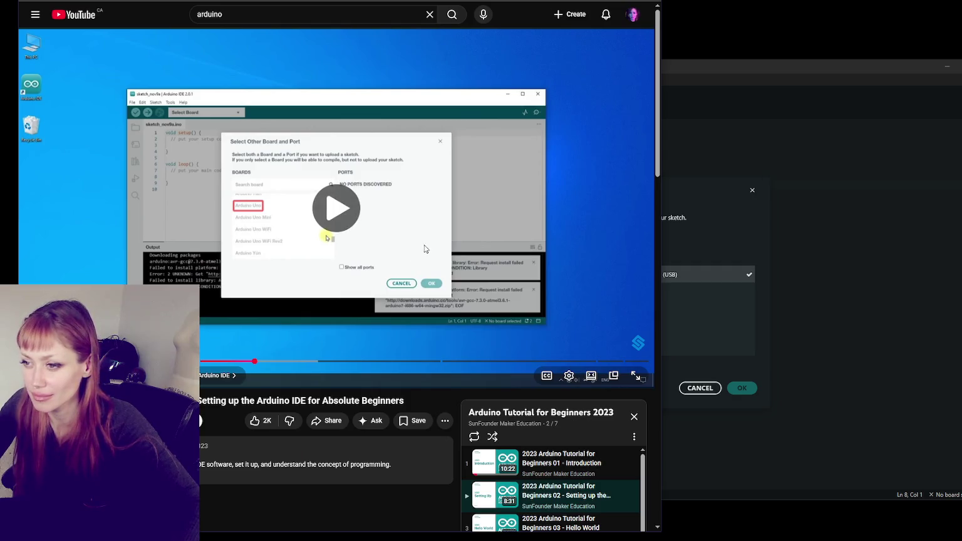
Jump the lesson past the driver prompt and Arduino Uno selection, pause, and return to the IDE dialog.
click(275, 361)
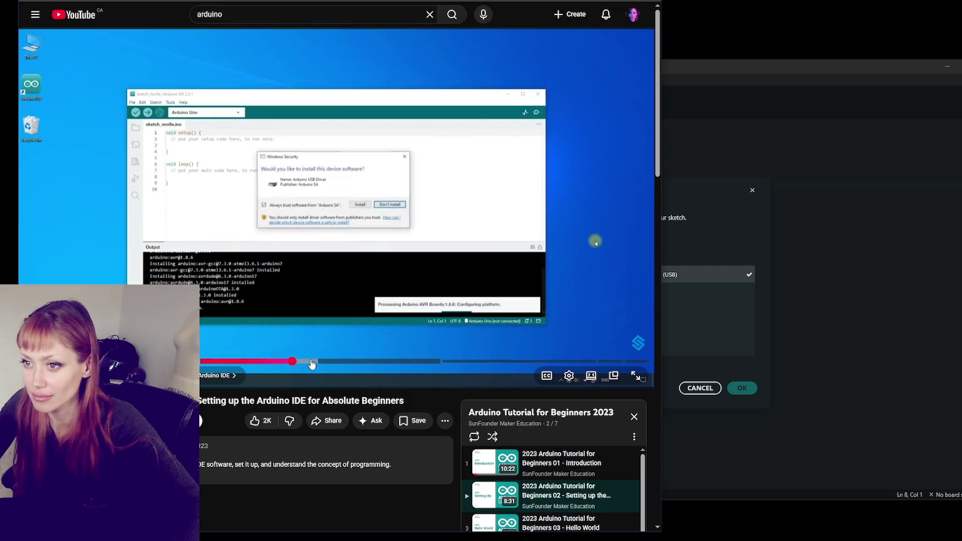
click(320, 362)
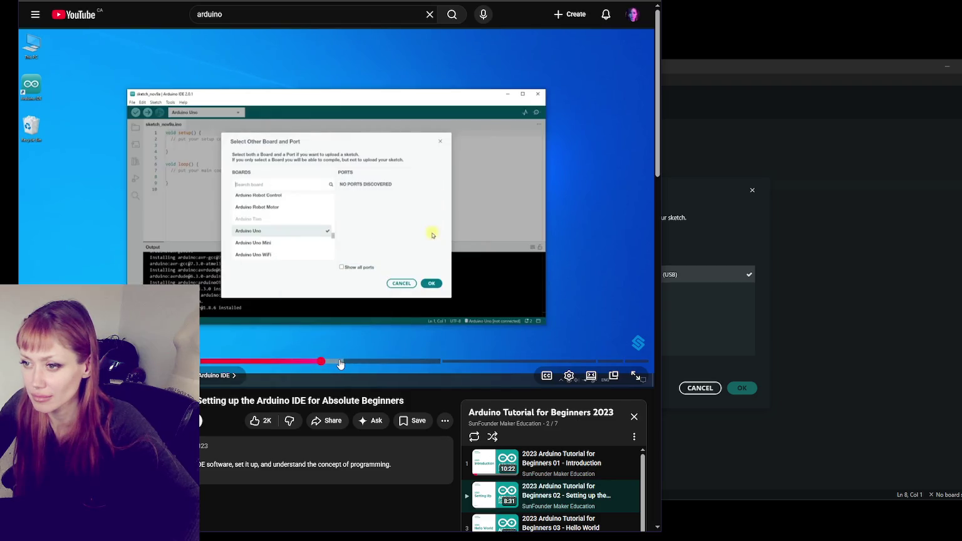
click(365, 362)
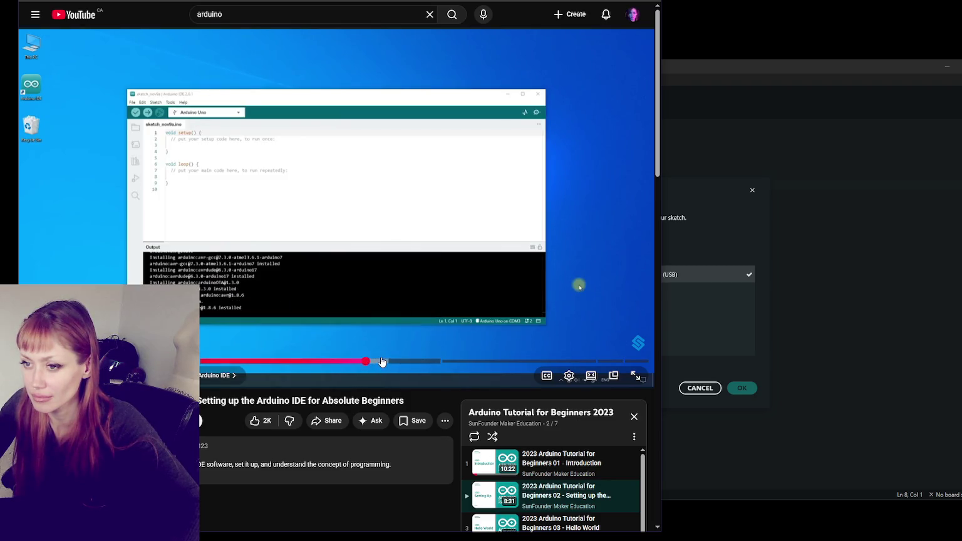
click(610, 309)
click(718, 307)
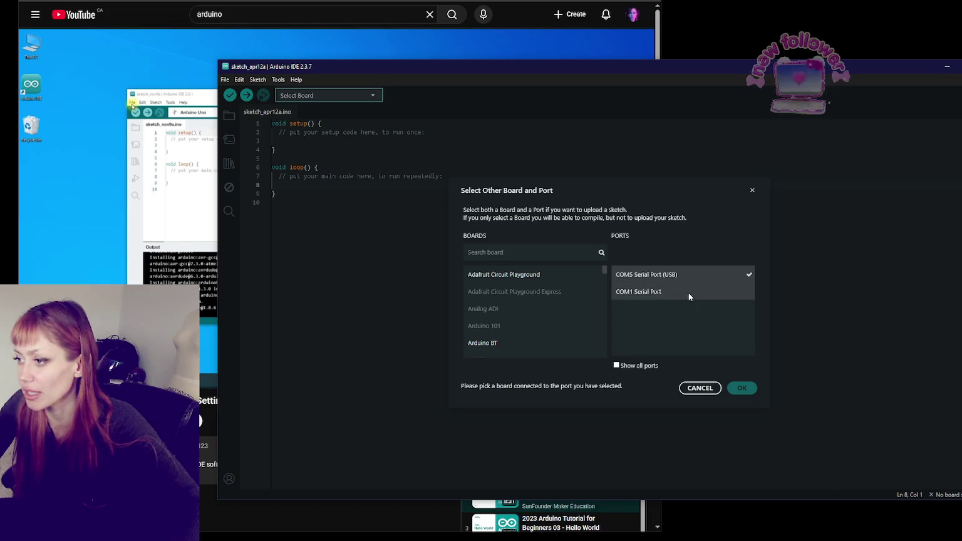
Reopen Select Other Board and Port, try a serial port, and close it with no board chosen.
click(699, 388)
click(354, 95)
click(341, 115)
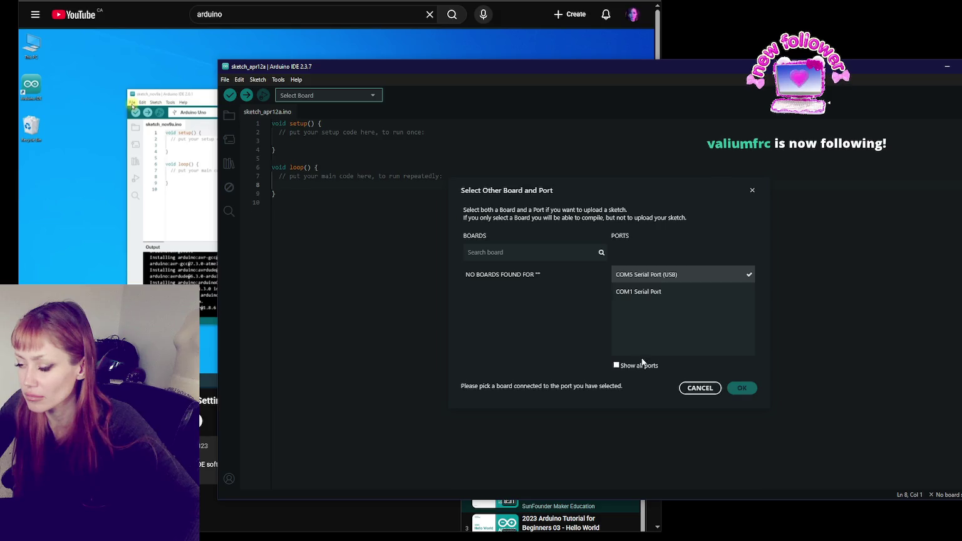
click(751, 190)
click(350, 95)
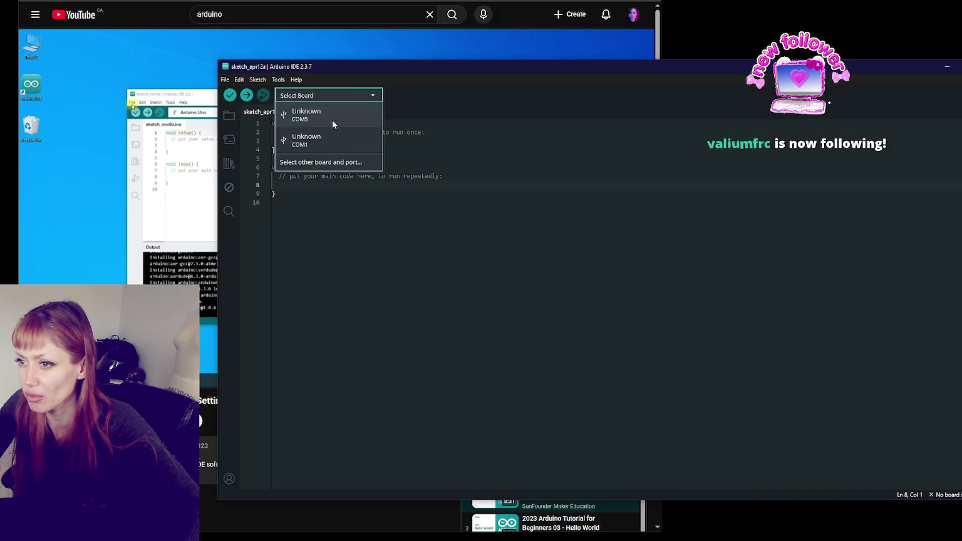
click(309, 138)
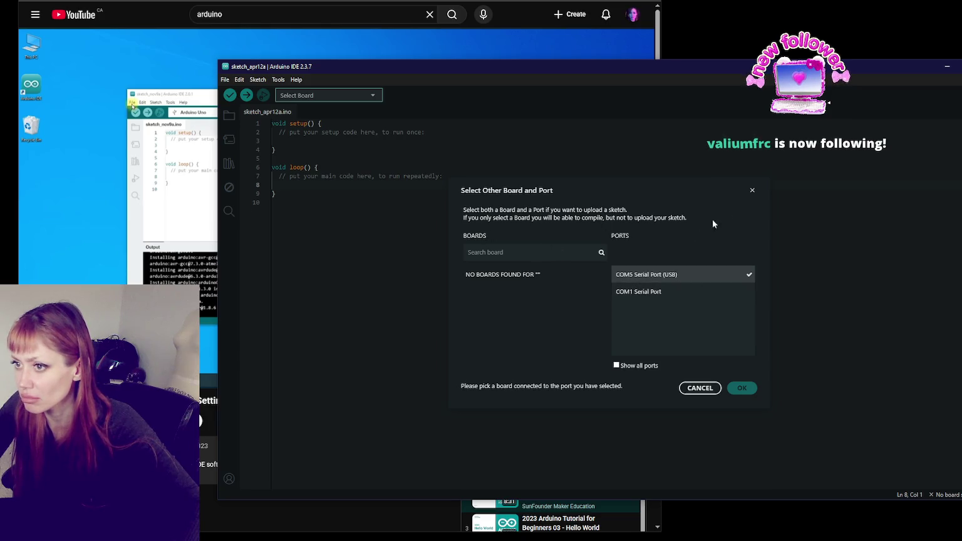
click(753, 191)
Verify the blank sketch, which fails with 'Missing FQBN (Fully Qualified Board Name)'.
click(223, 81)
click(229, 95)
click(230, 95)
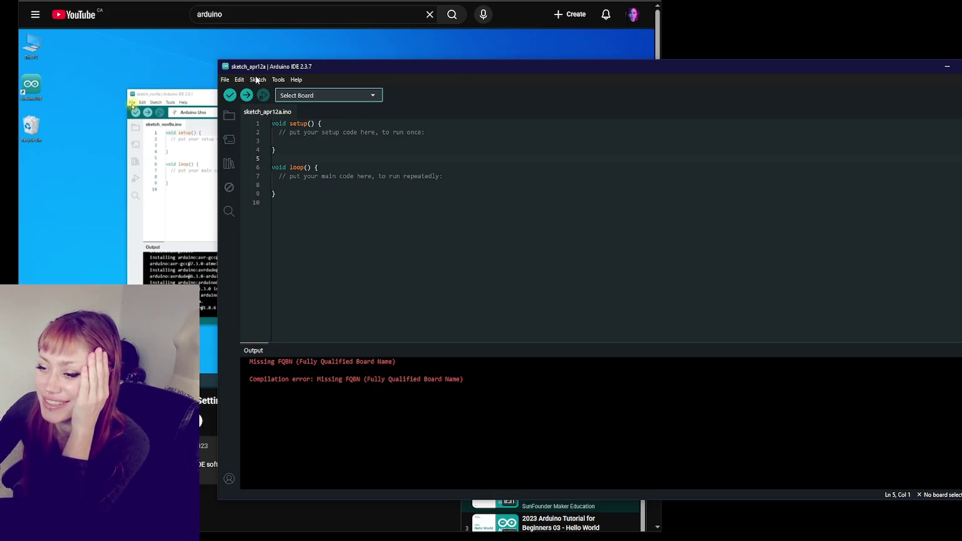
Look through File > Preferences, including the Network tab, and close it unchanged.
click(226, 80)
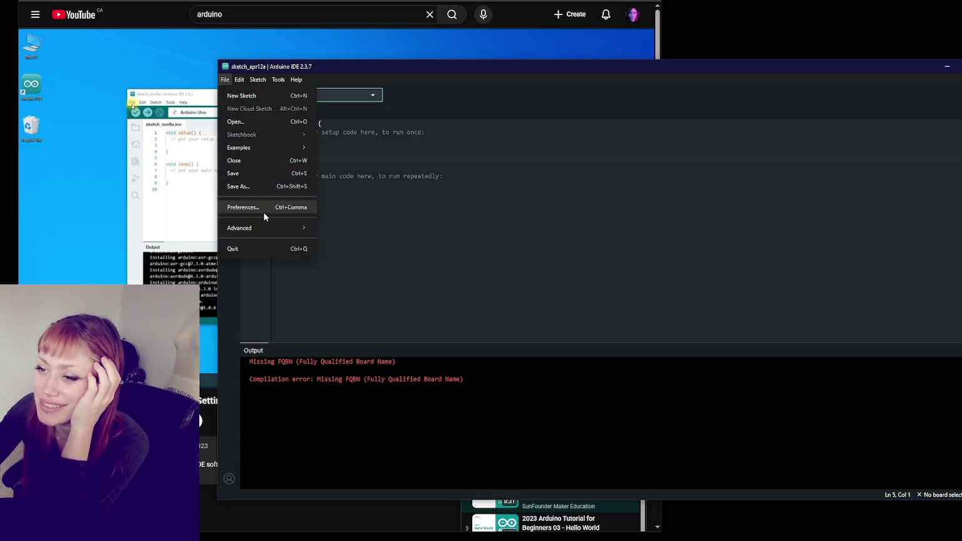
click(264, 215)
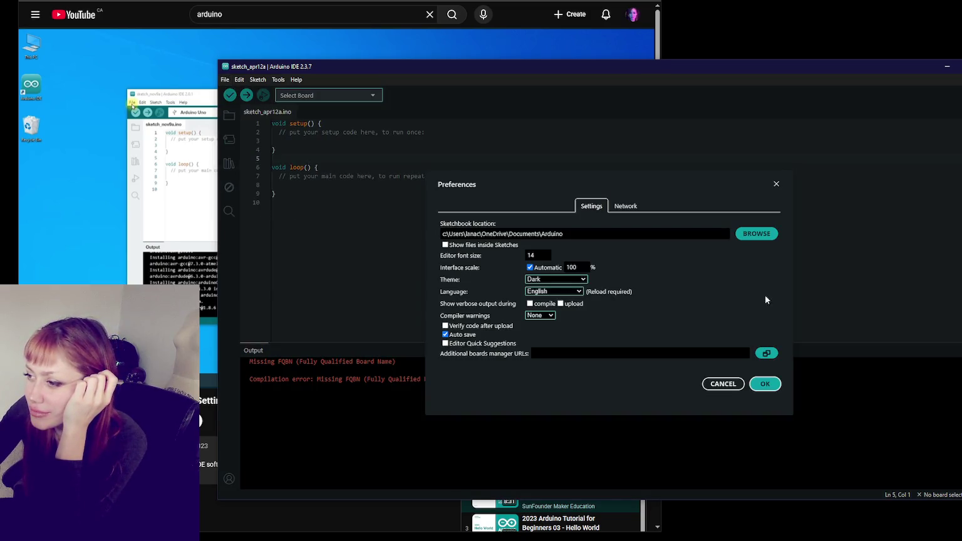
click(623, 210)
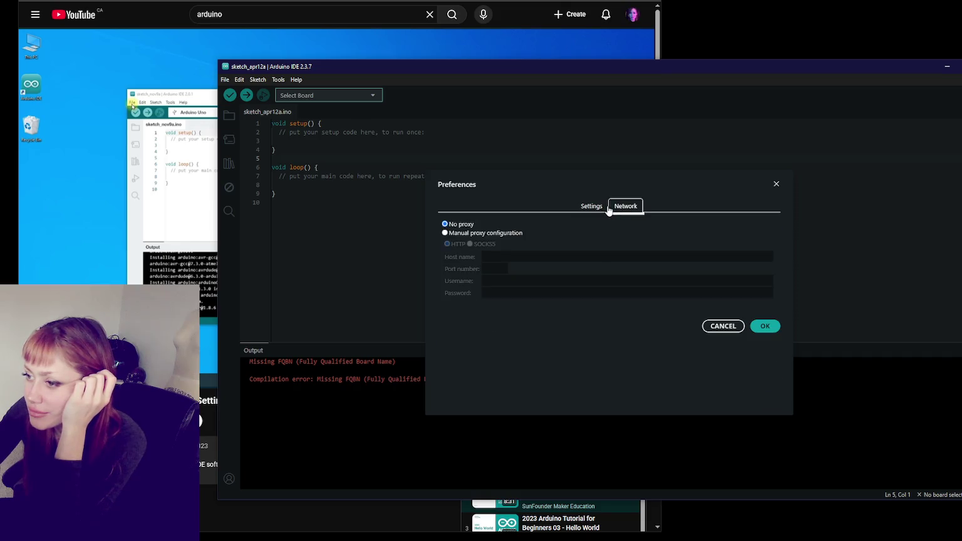
click(601, 208)
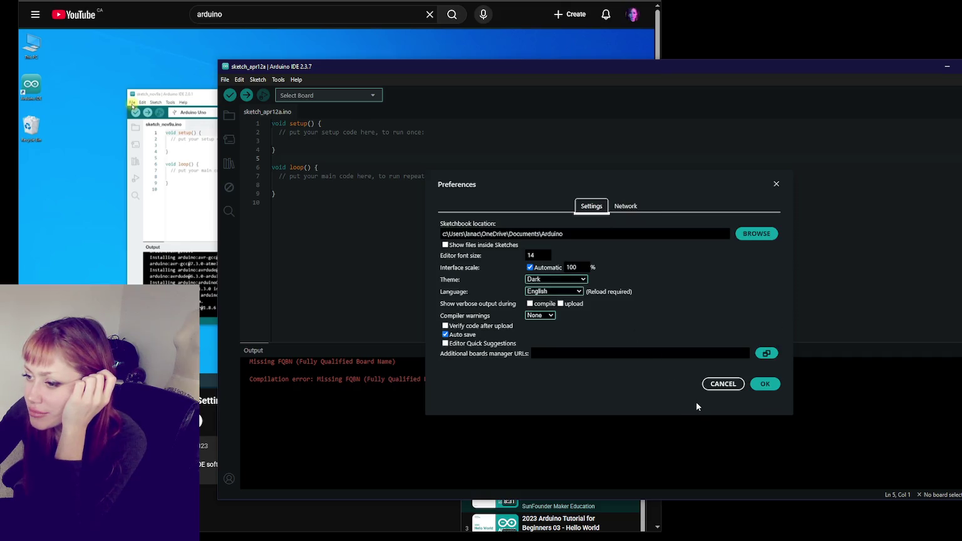
click(723, 384)
click(225, 81)
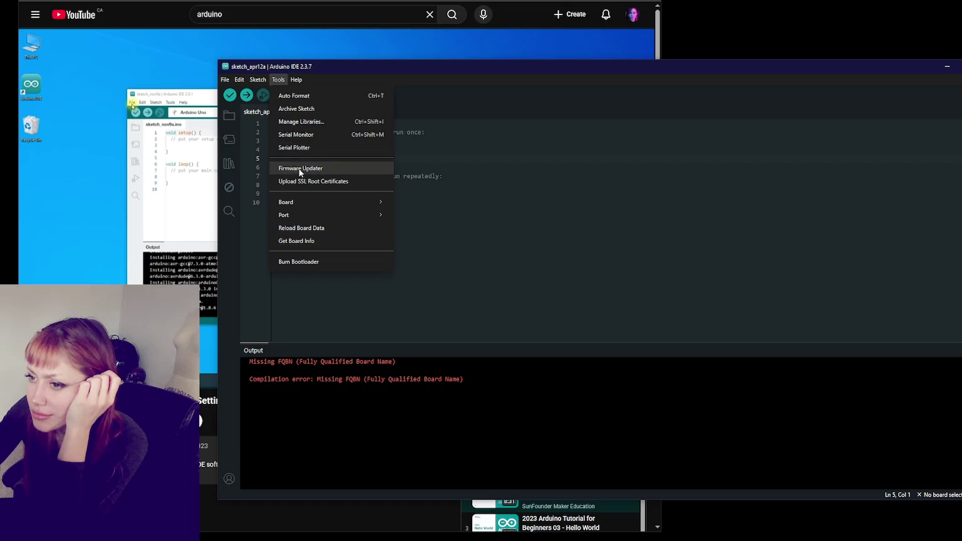
mouse_move(285, 202)
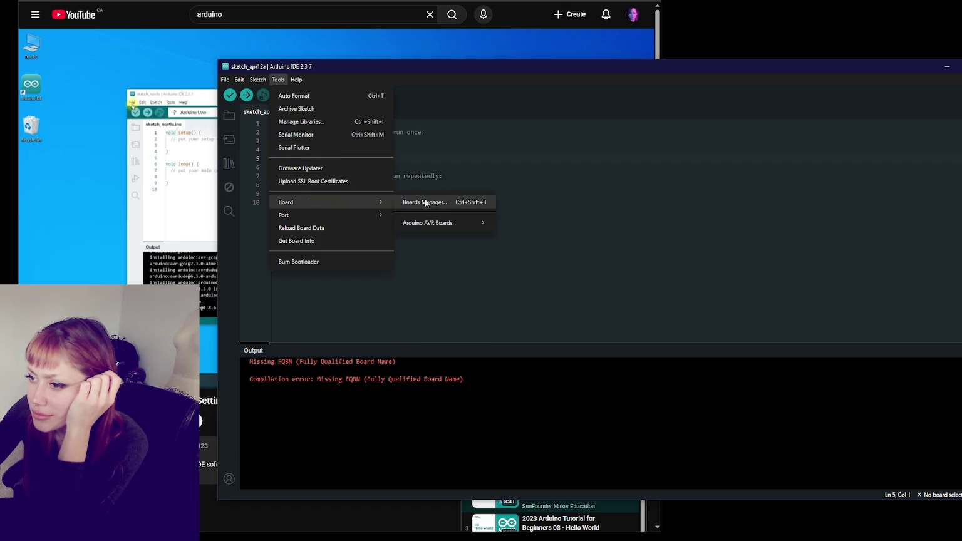
Update Arduino AVR Boards to 1.8.7 in the Boards Manager.
click(425, 203)
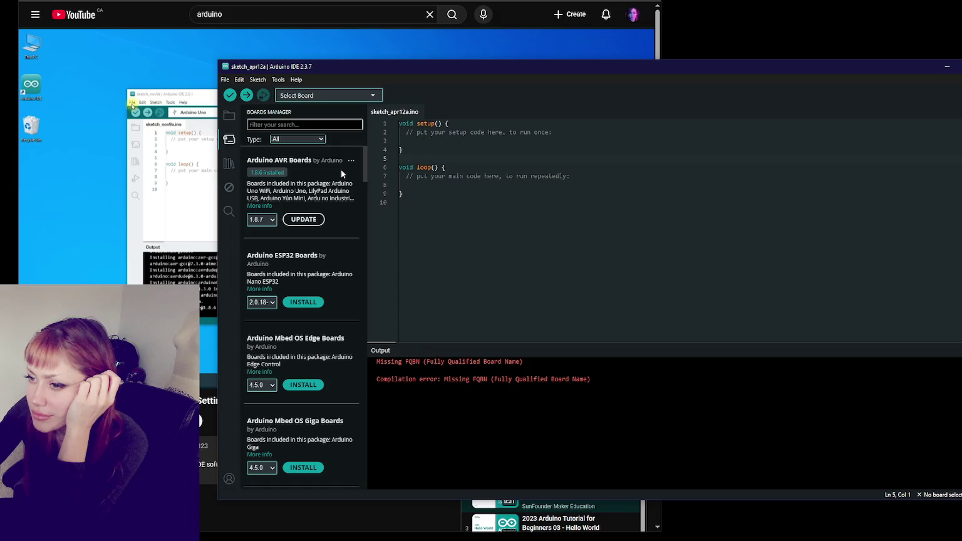
click(318, 224)
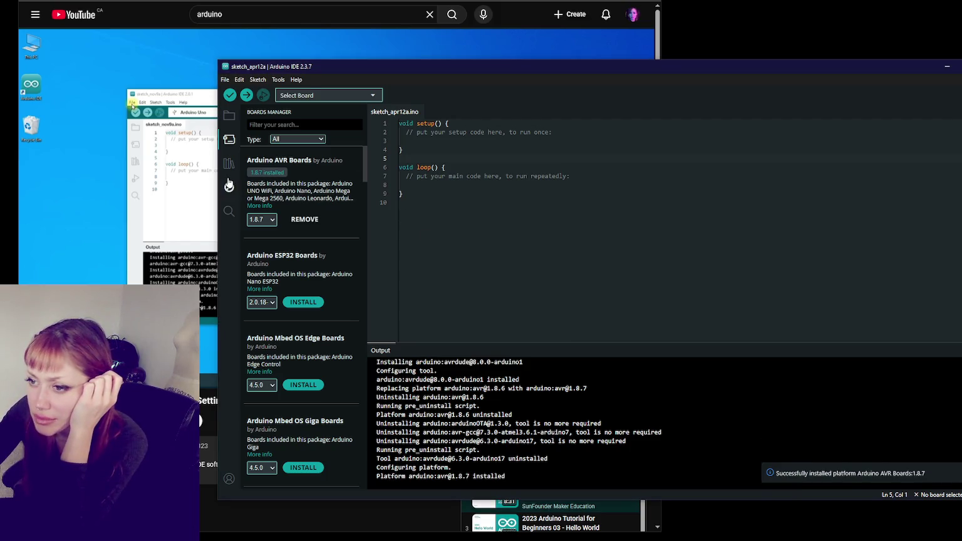
click(328, 95)
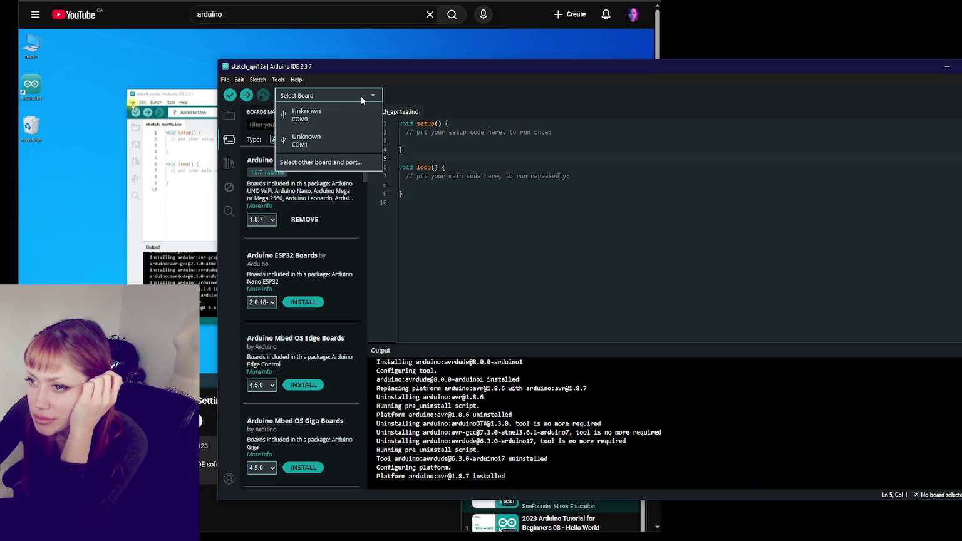
click(340, 115)
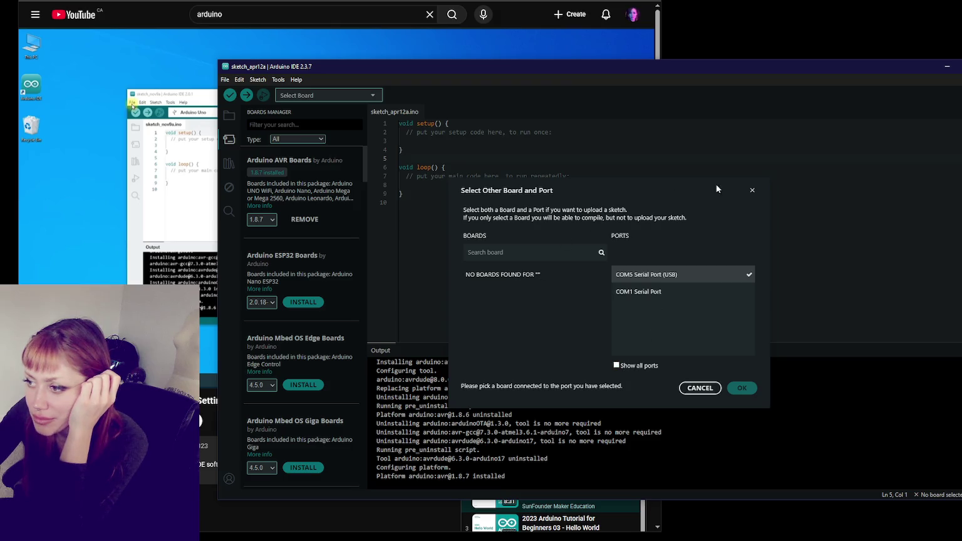
click(751, 190)
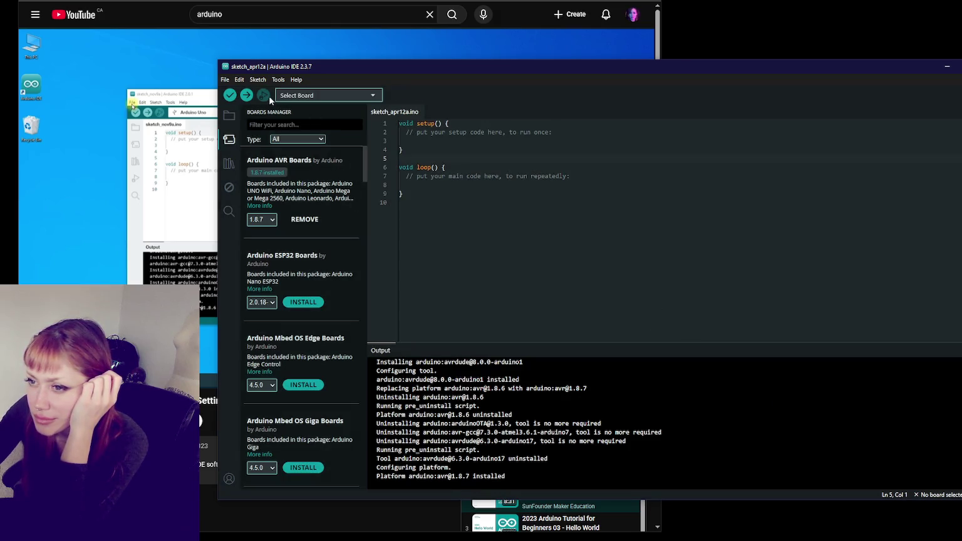
Set the upload port to COM5 from the Tools > Port menu.
click(278, 80)
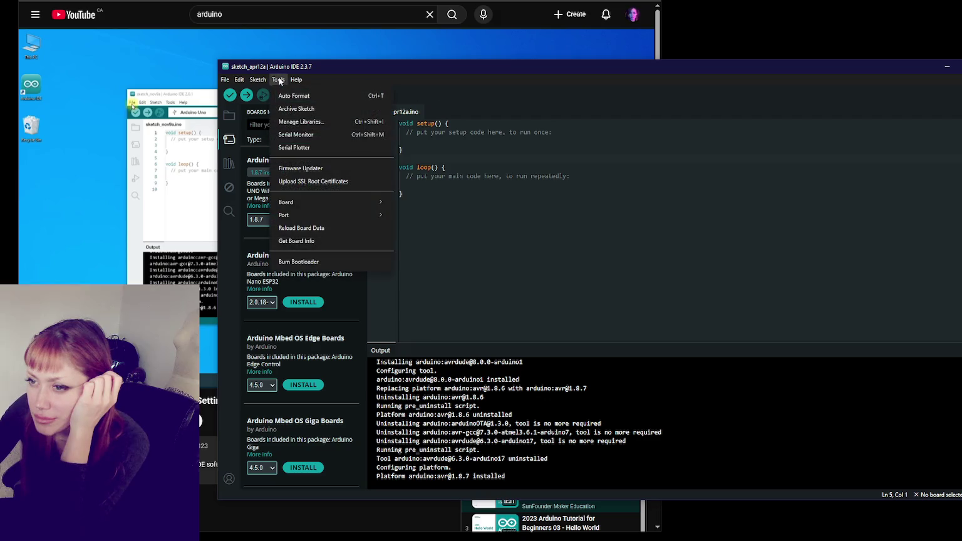
click(348, 247)
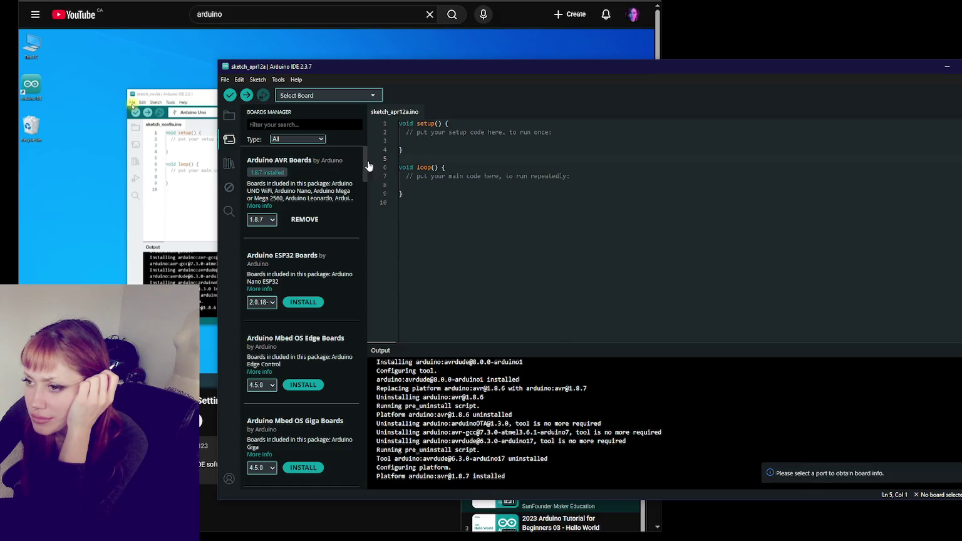
click(255, 79)
mouse_move(274, 194)
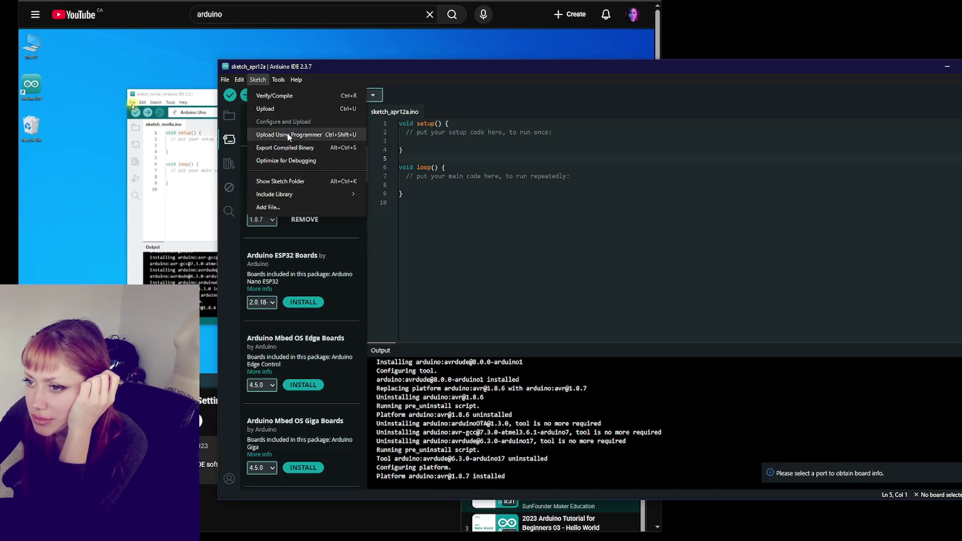
click(283, 81)
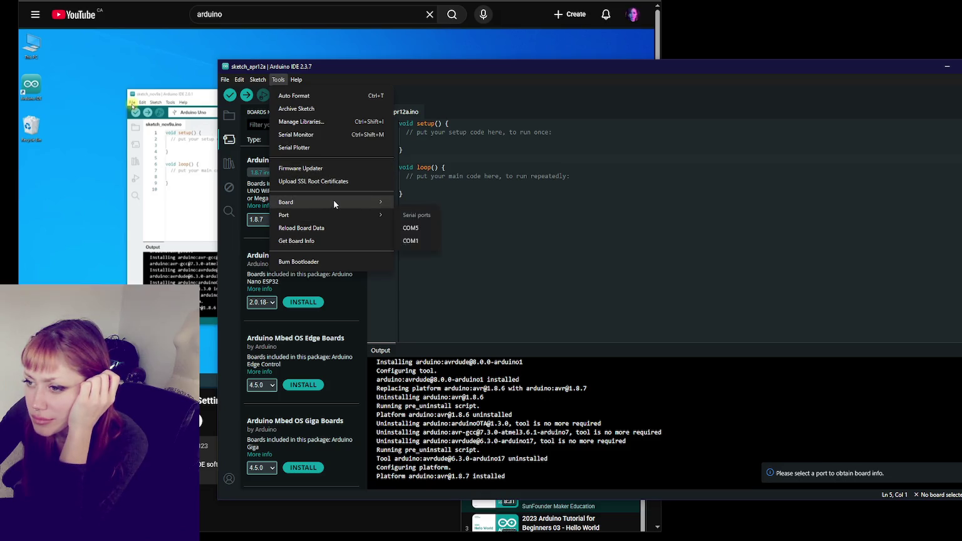
mouse_move(428, 222)
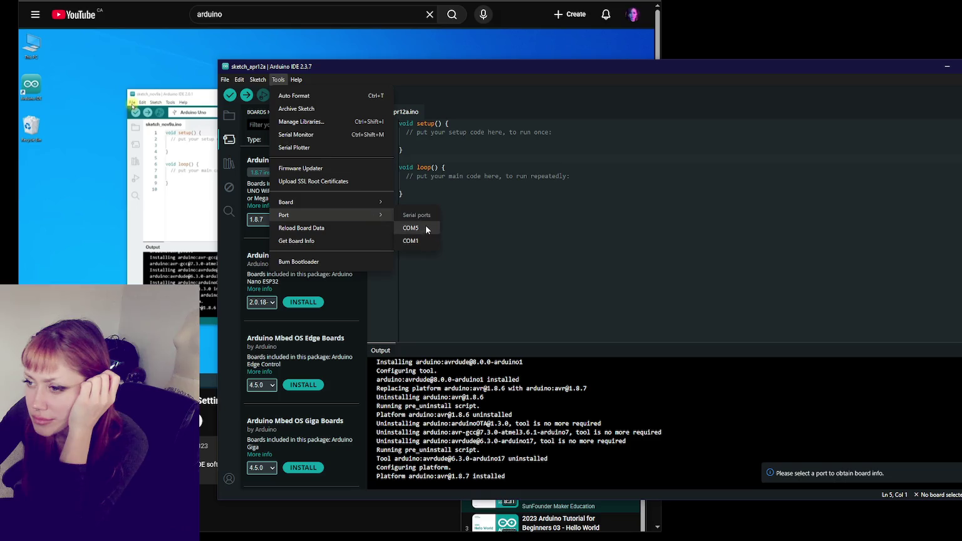
click(425, 225)
click(278, 79)
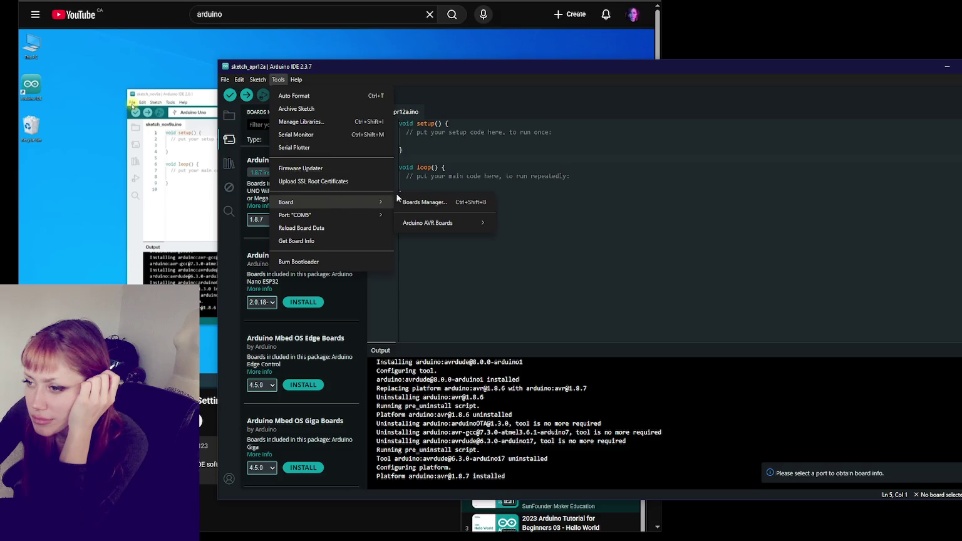
Close the Boards Manager, read Get Board Info for COM5 (unknown board), and click OK.
click(419, 202)
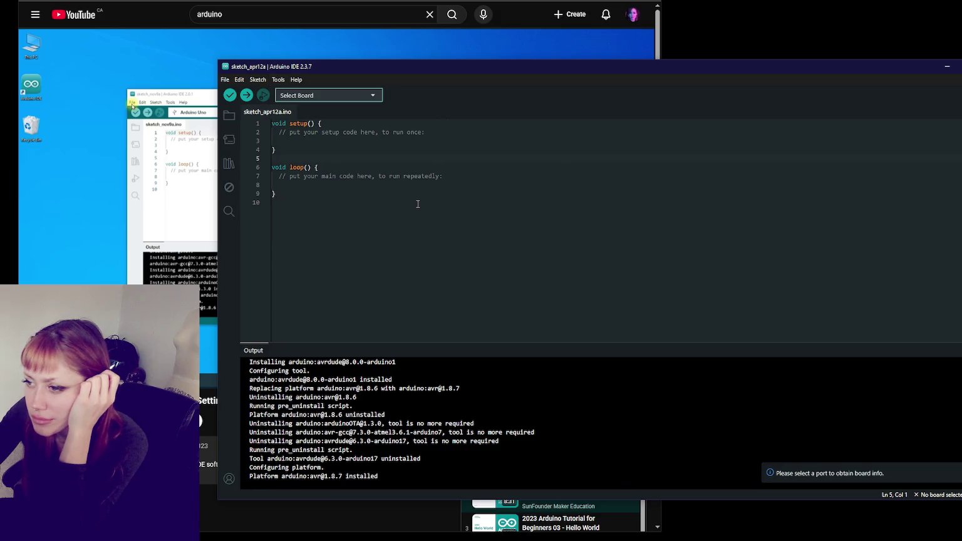
click(278, 79)
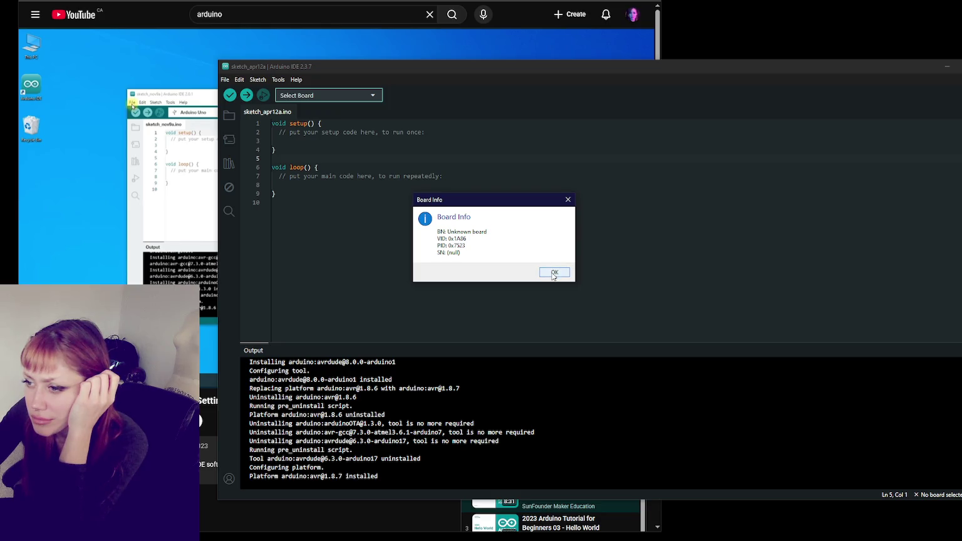
click(554, 273)
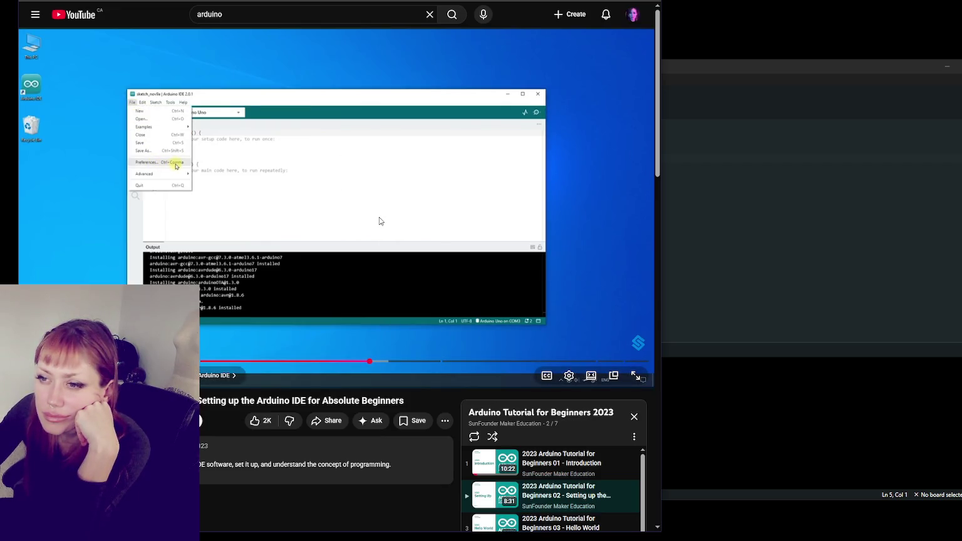
Set the tutorial video's playback speed to 2x, after briefly trying 1.5x.
click(568, 376)
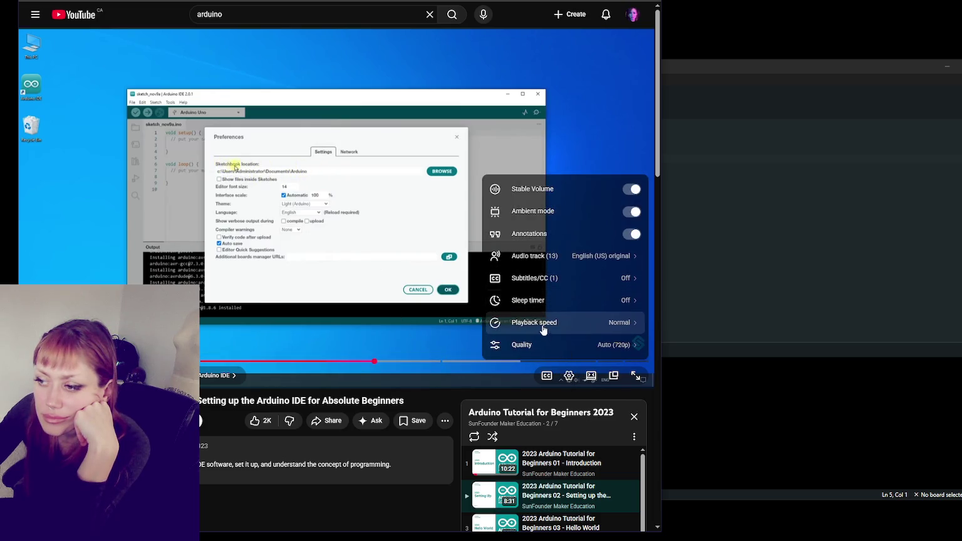
click(542, 331)
click(572, 337)
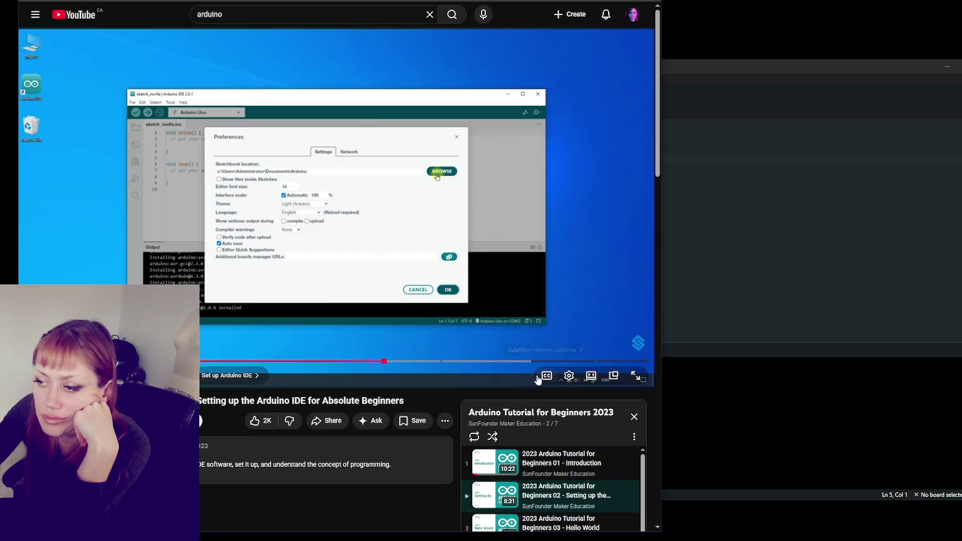
click(568, 375)
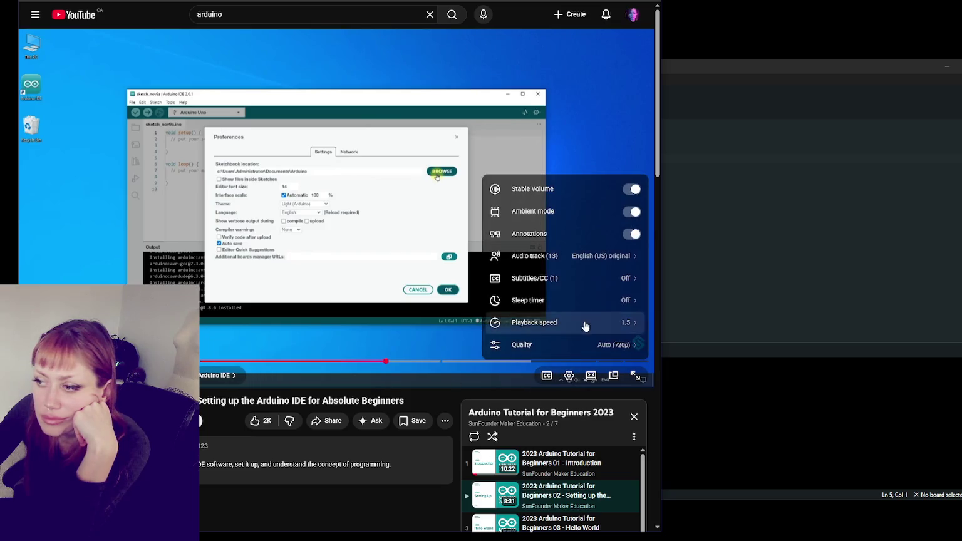
click(575, 255)
click(560, 208)
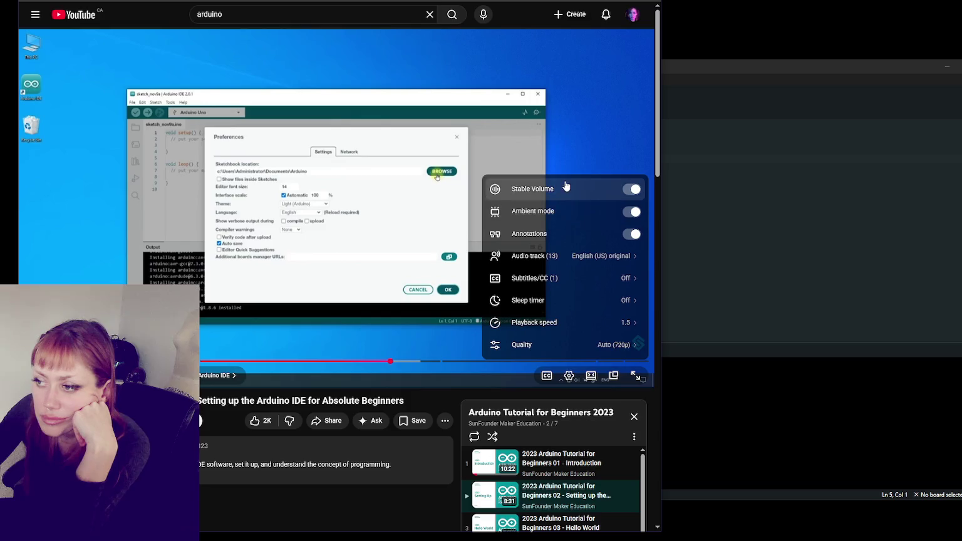
click(562, 323)
click(601, 337)
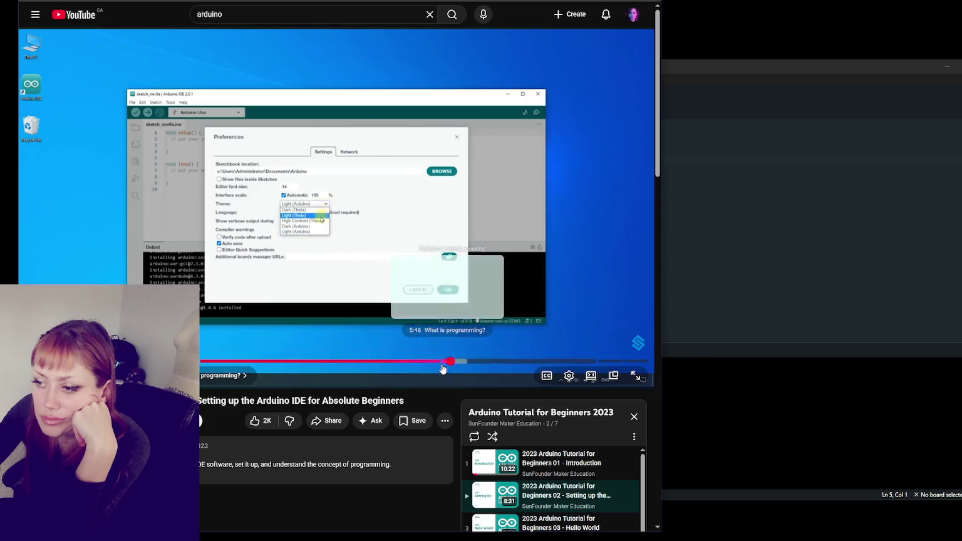
Seek the video back to the IDE download and board setup section, then bring the IDE forward.
click(451, 361)
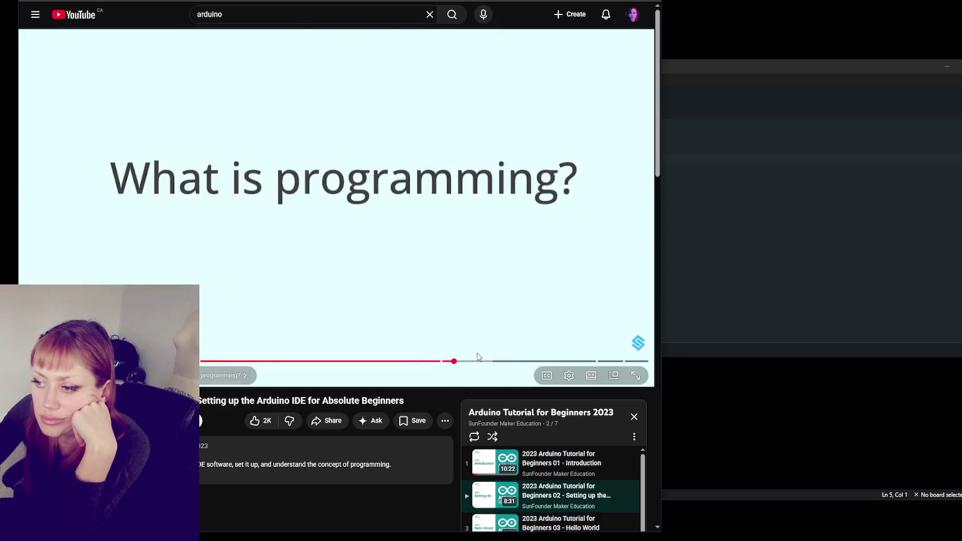
drag(477, 358, 576, 365)
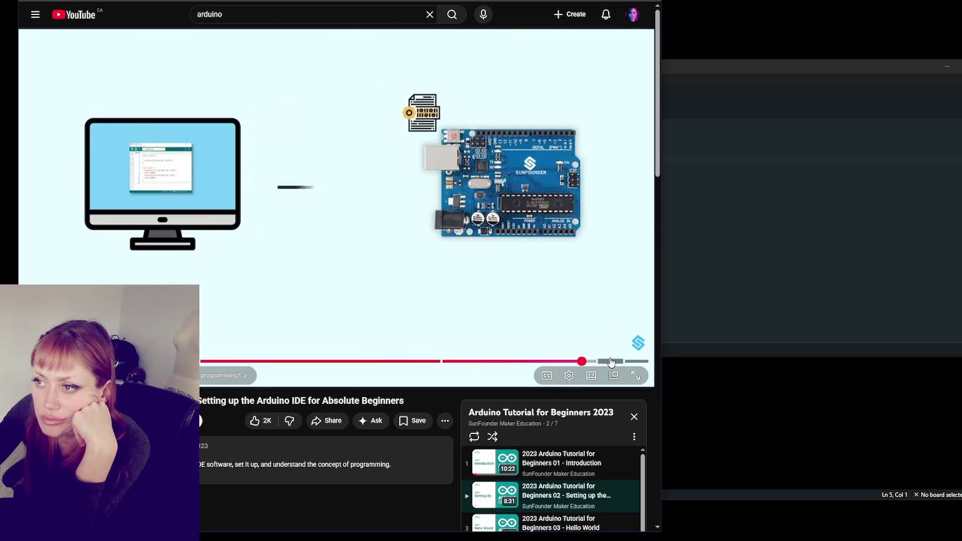
drag(575, 365, 637, 362)
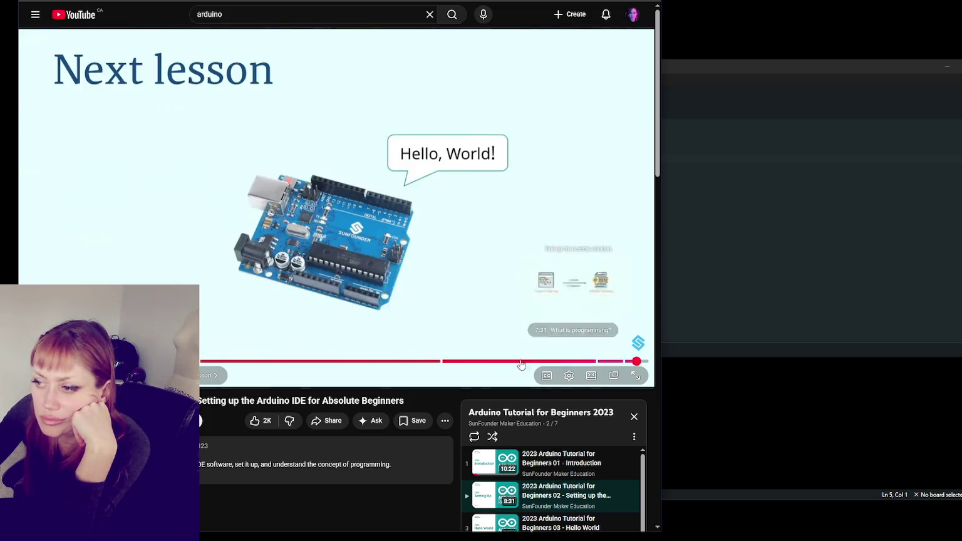
click(202, 360)
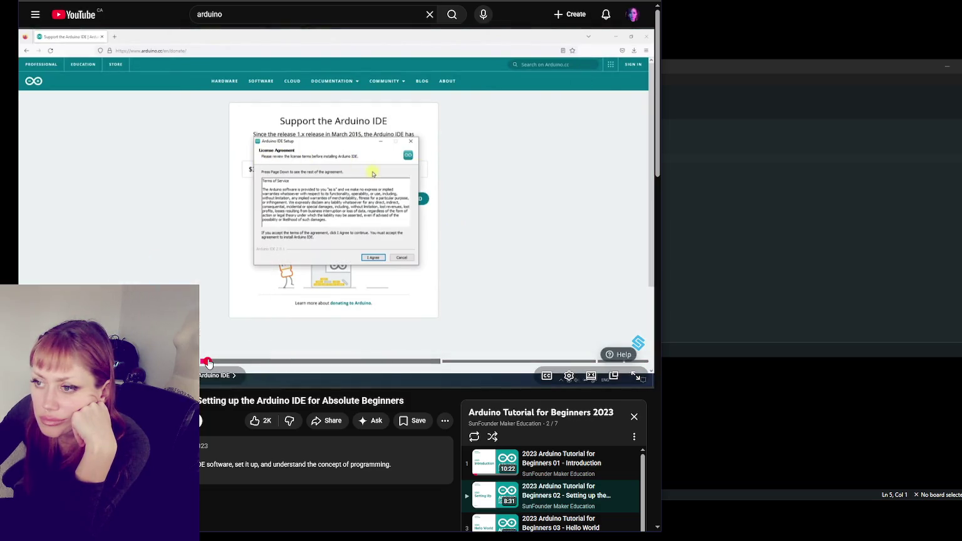
click(209, 362)
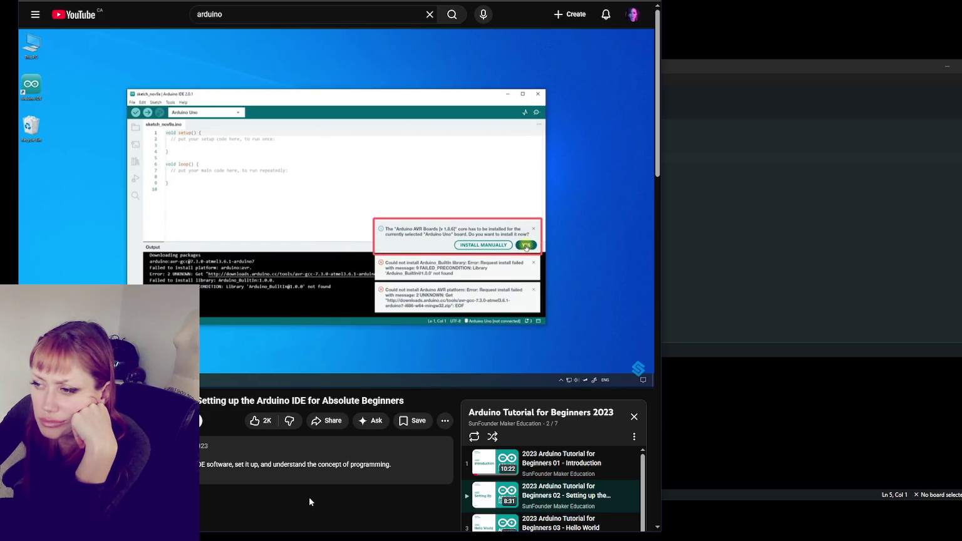
click(475, 313)
Open the Select Other Board and Port chooser from the board dropdown, then close it.
click(699, 82)
click(359, 95)
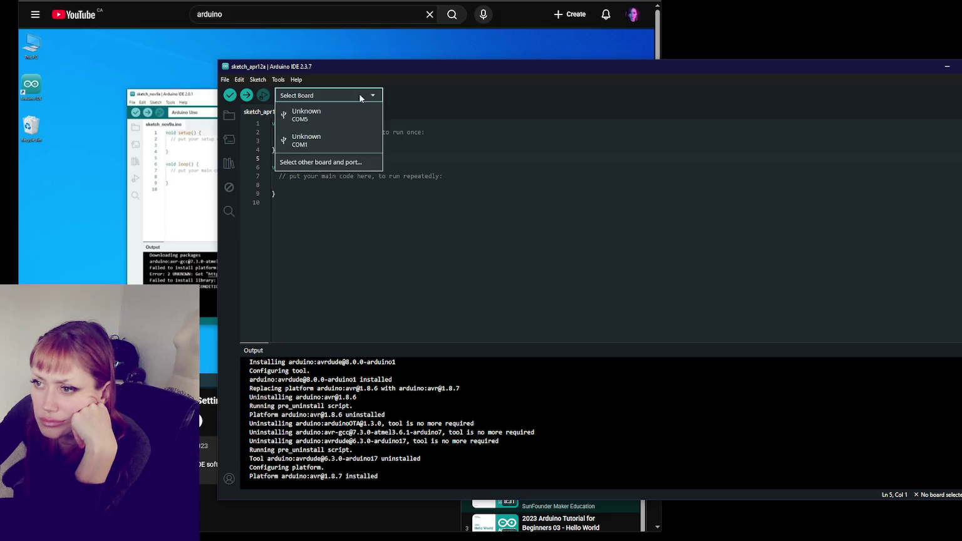
click(349, 162)
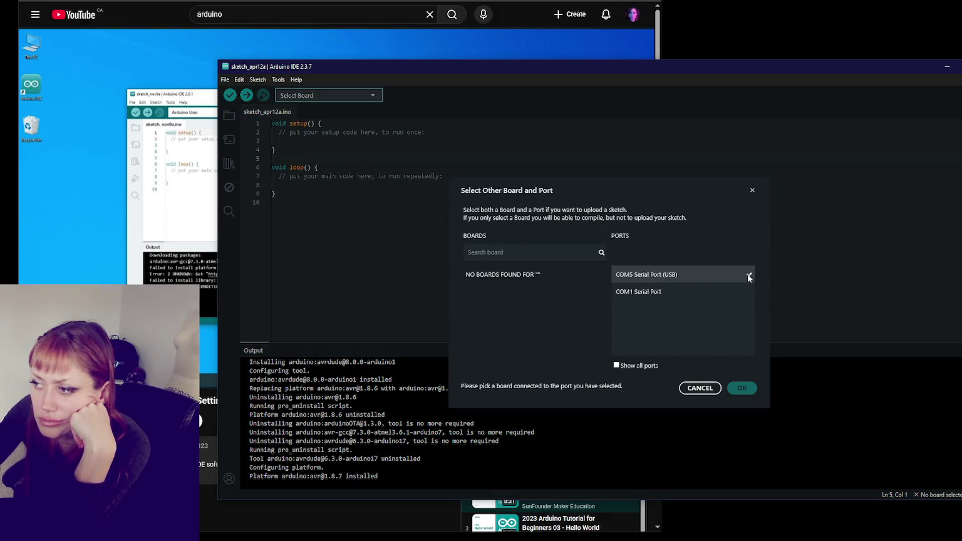
click(701, 388)
Reopen the chooser, try COM1 then COM5 Serial Port (USB), and close it without choosing a board.
click(359, 95)
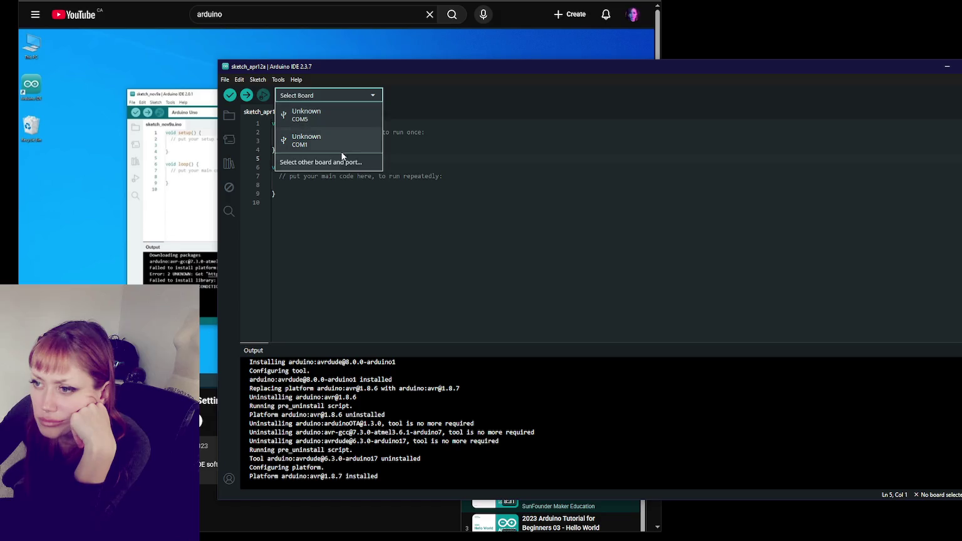
click(348, 162)
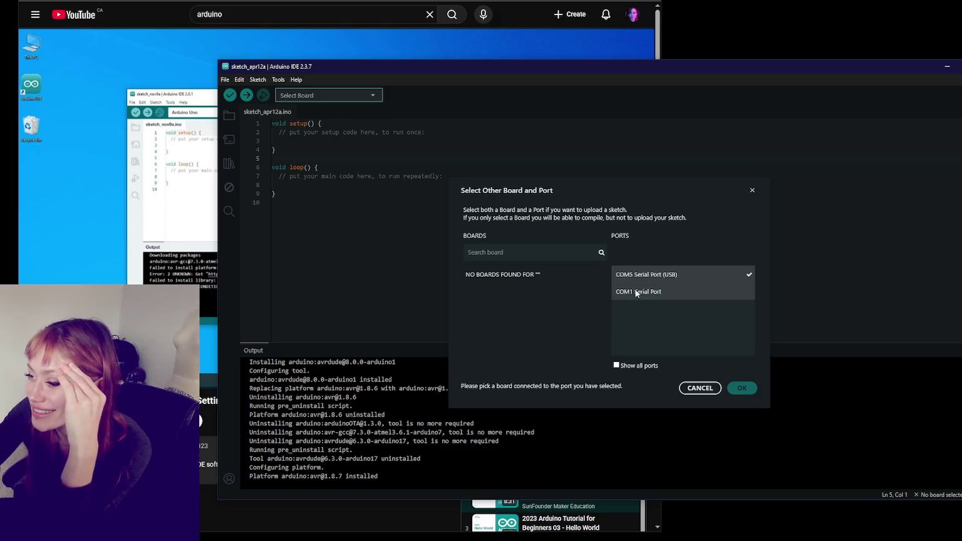
click(654, 291)
double_click(651, 291)
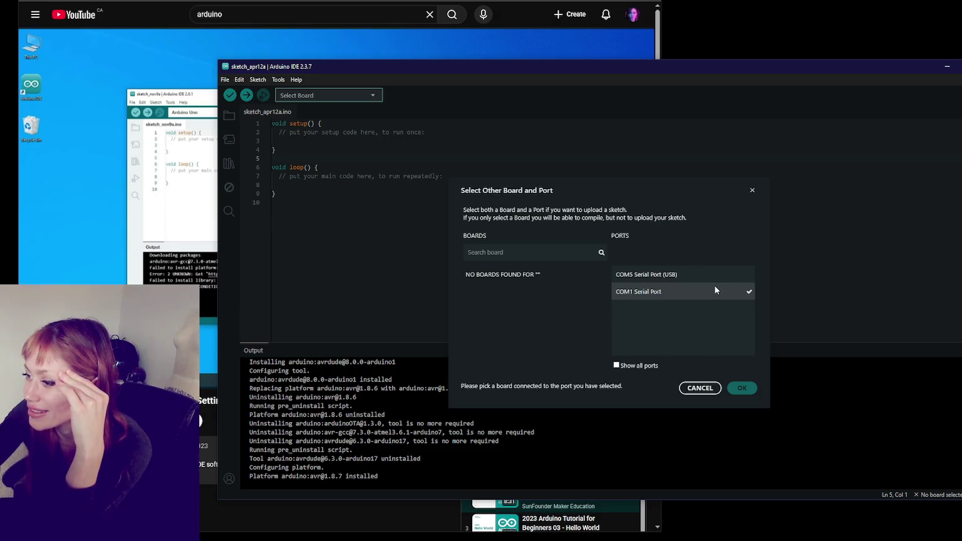
click(689, 275)
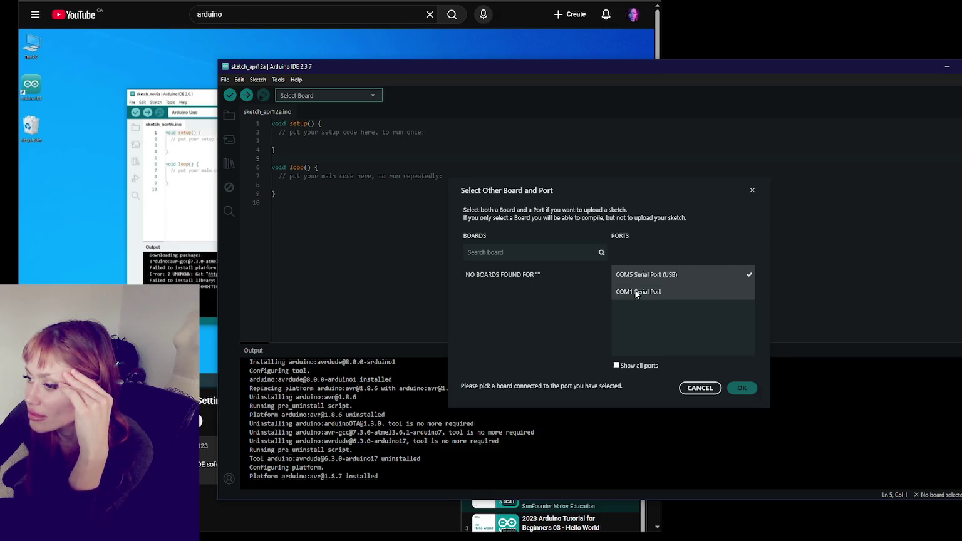
click(599, 253)
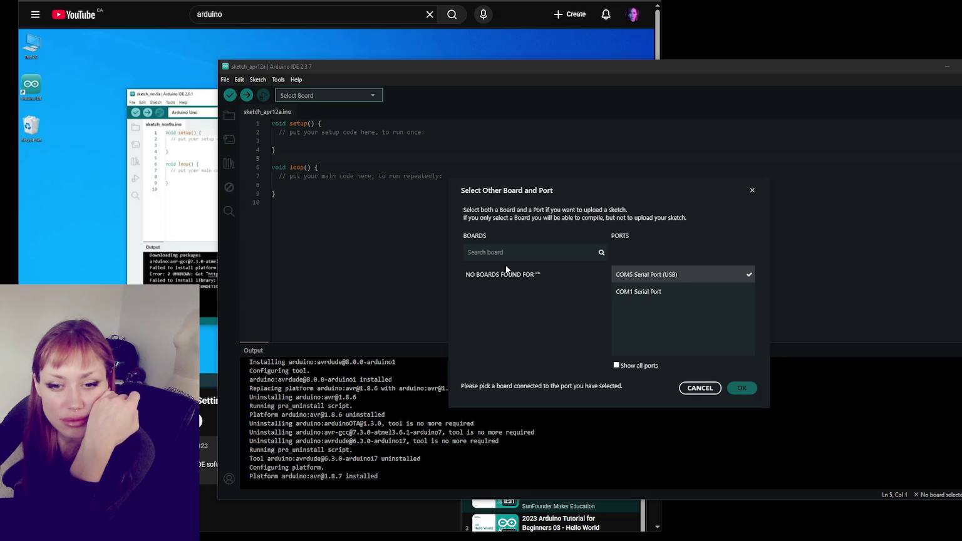
click(752, 191)
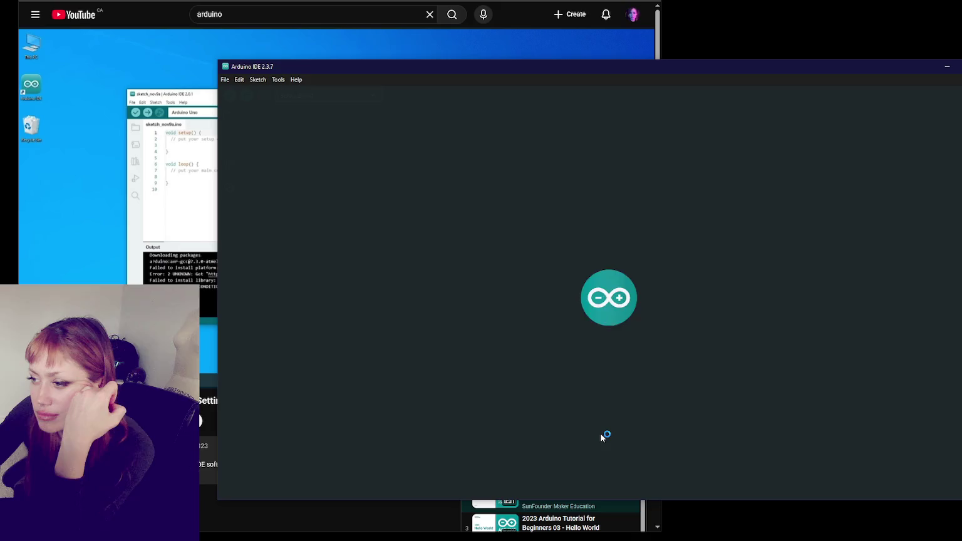
Download the Arduino IDE 2.3.8 update and let the IDE close and install it.
click(307, 95)
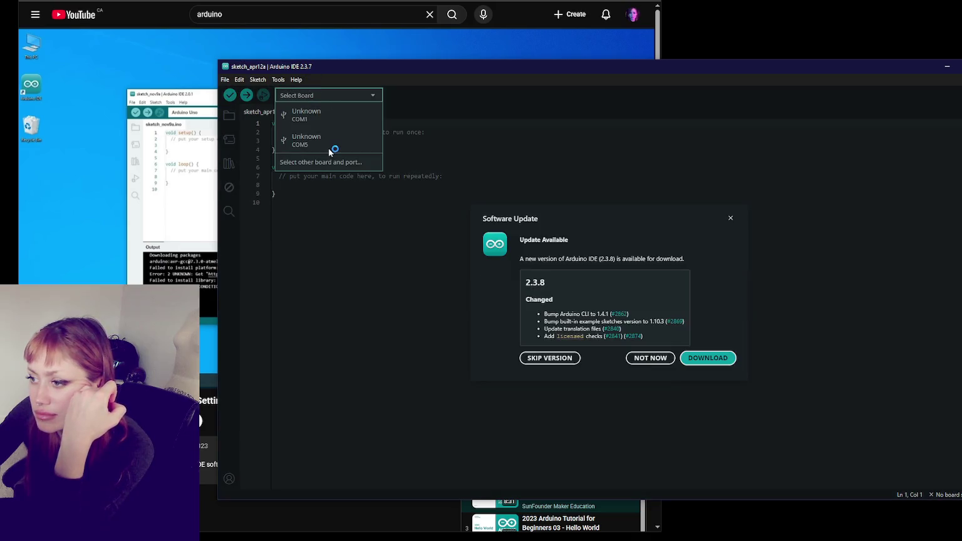
click(733, 357)
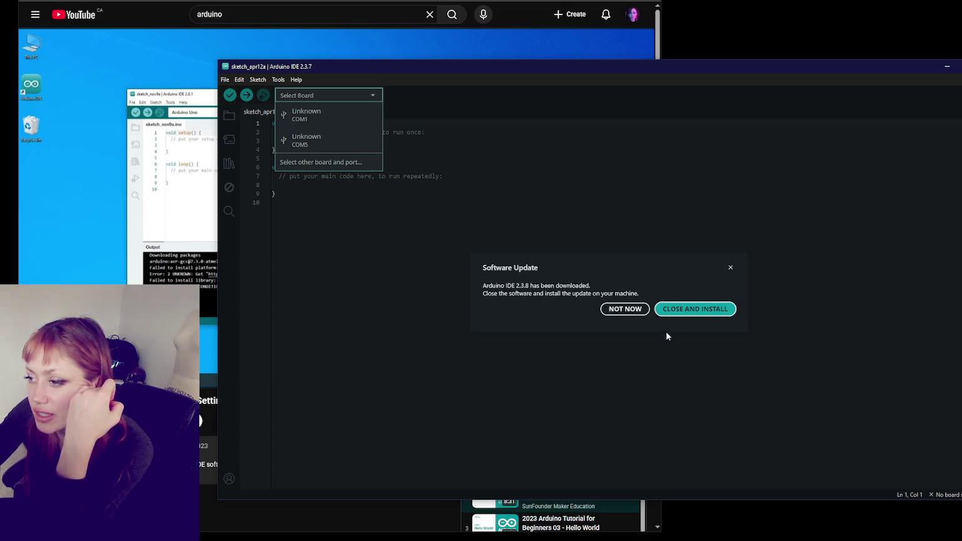
click(685, 310)
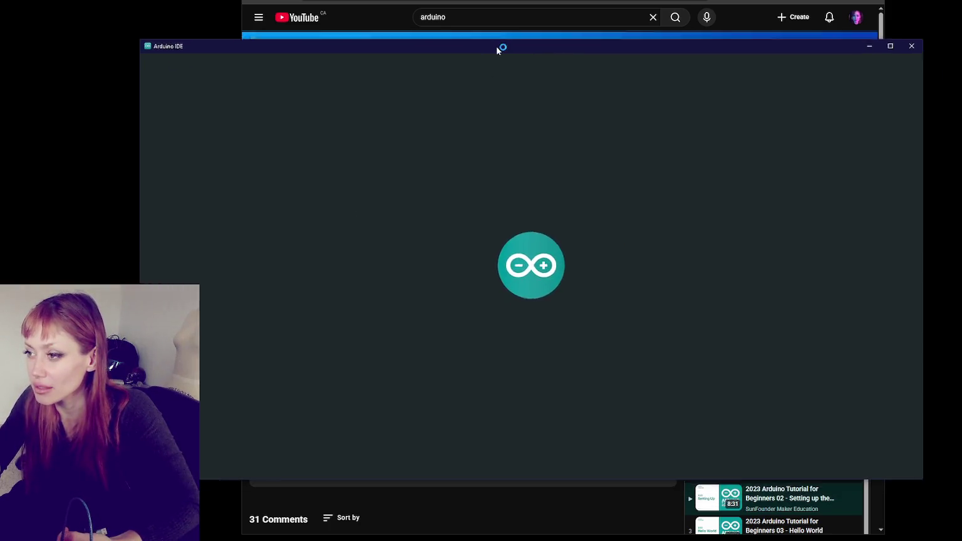
Check the detected boards and ports list, then return to the sketch editor.
click(275, 36)
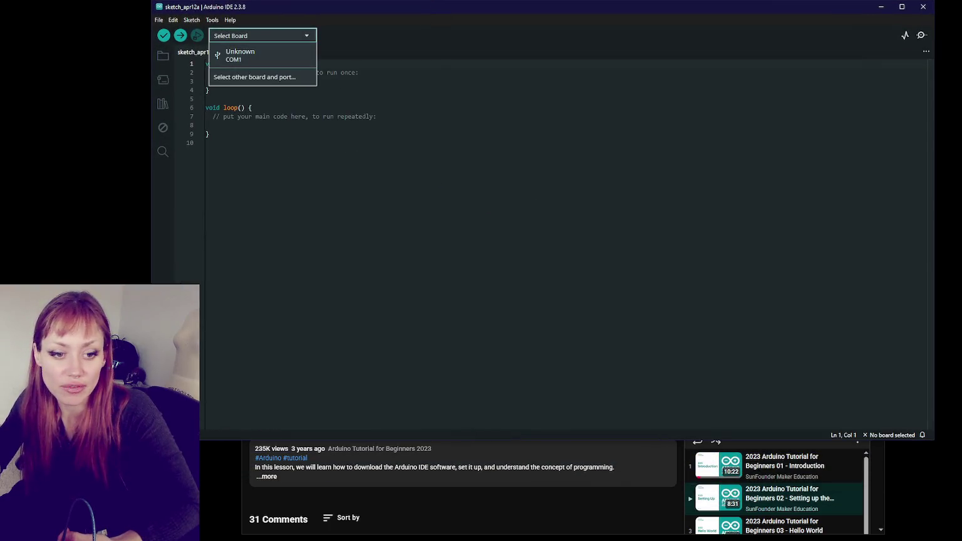
click(303, 119)
click(272, 35)
click(461, 98)
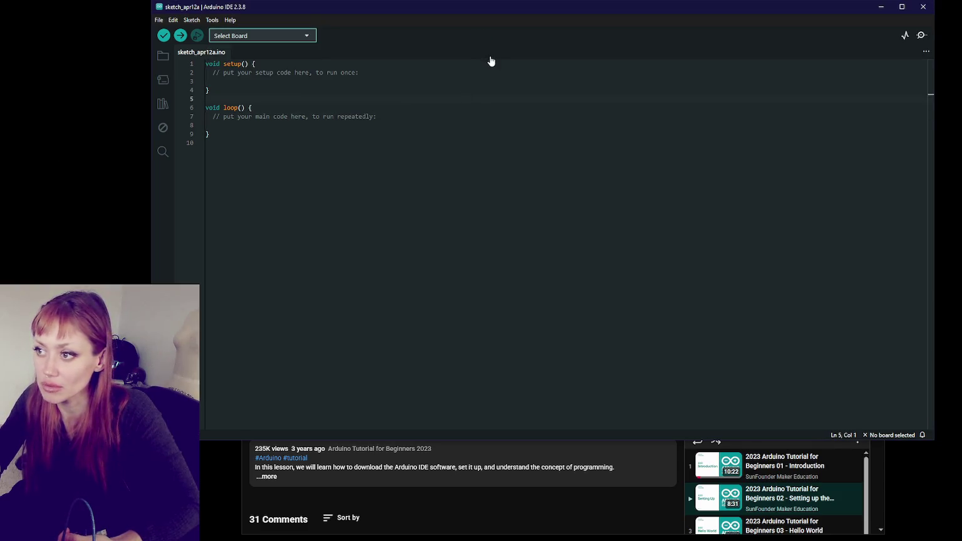
click(923, 6)
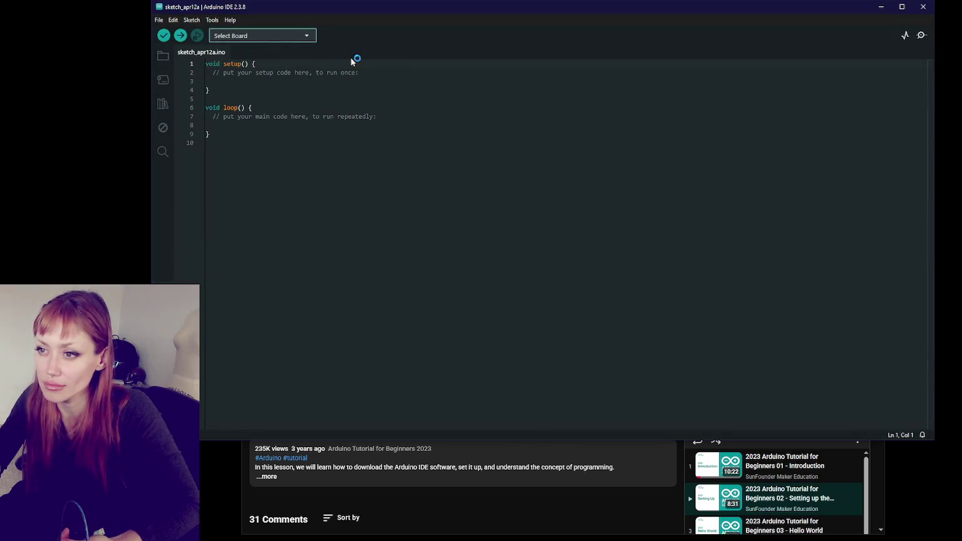
Choose Arduino UNO from the full board list, keeping COM1 as the port.
click(308, 36)
click(271, 51)
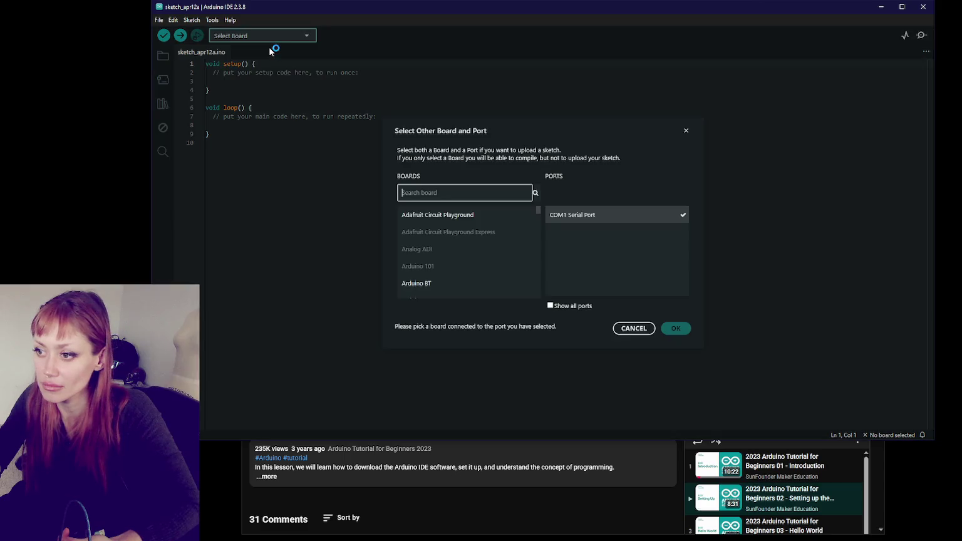
click(661, 220)
scroll(488, 242, down, 1)
scroll(486, 241, down, 2)
scroll(491, 258, down, 1)
scroll(491, 258, down, 2)
scroll(491, 258, down, 2)
scroll(491, 258, down, 2)
scroll(491, 258, down, 1)
scroll(491, 258, down, 2)
scroll(490, 258, down, 2)
scroll(490, 244, down, 2)
scroll(490, 244, down, 2)
scroll(489, 244, down, 2)
click(489, 249)
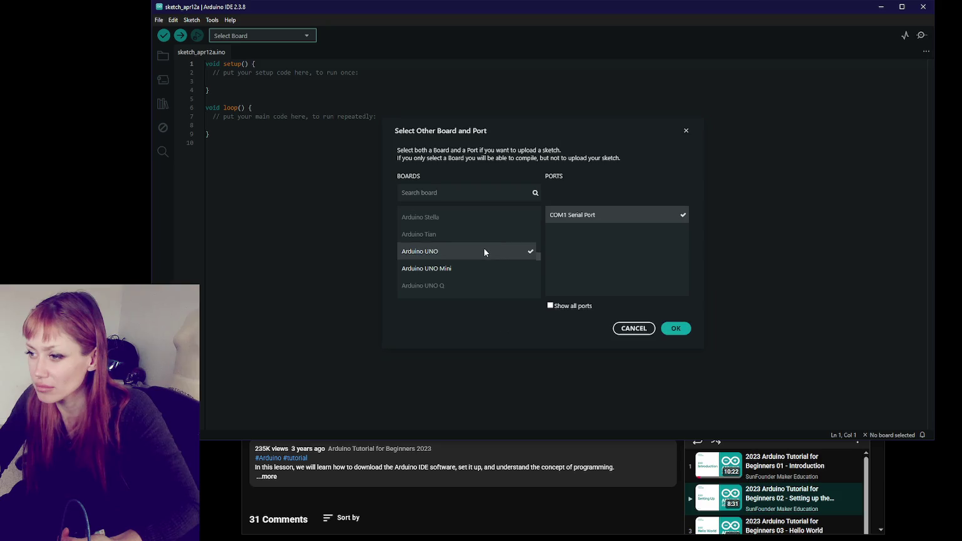
click(673, 330)
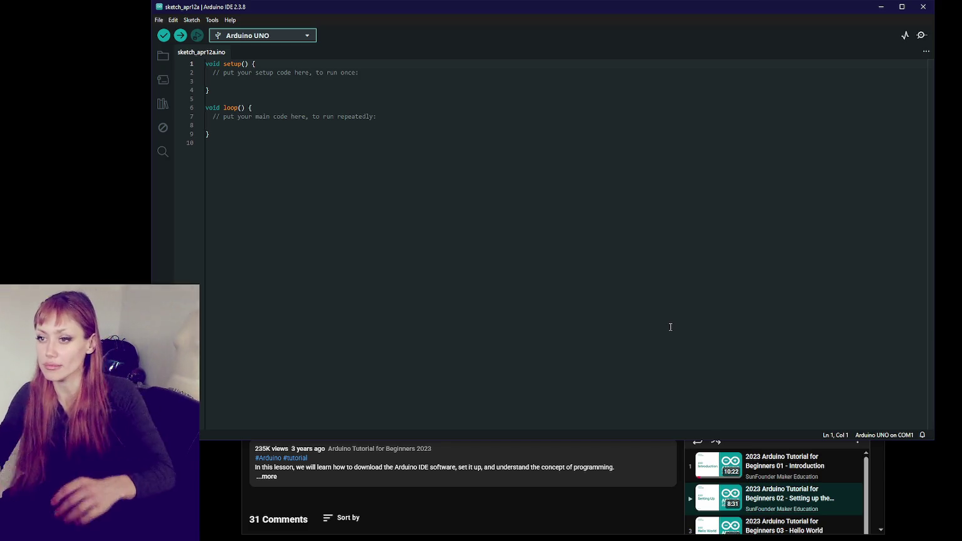
click(273, 35)
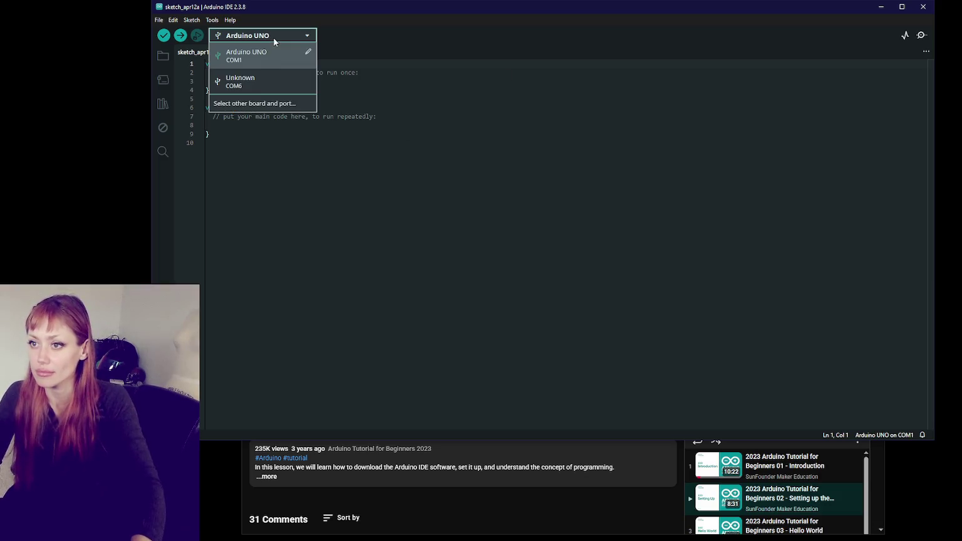
Switch the port to COM6 USB serial and search the board list for 'ardu'.
click(273, 103)
click(574, 233)
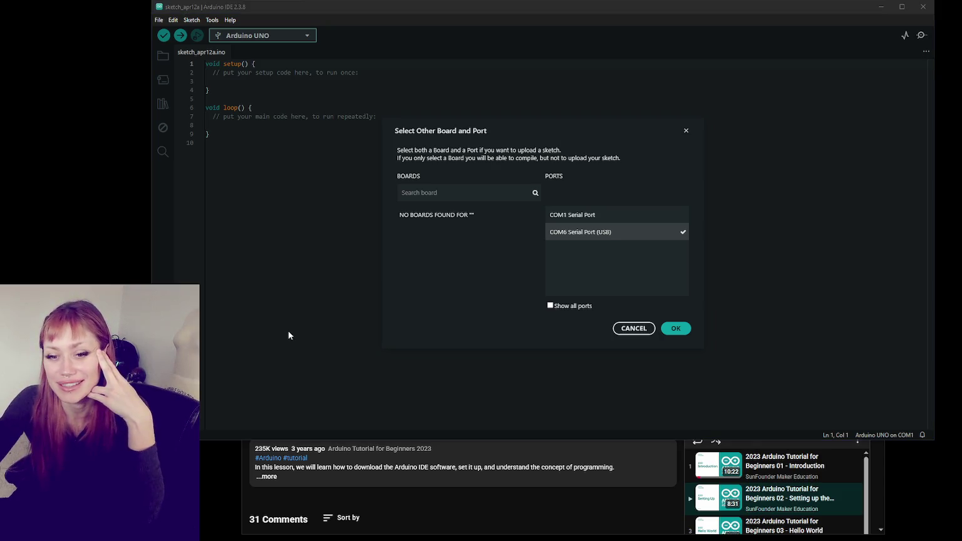
click(455, 192)
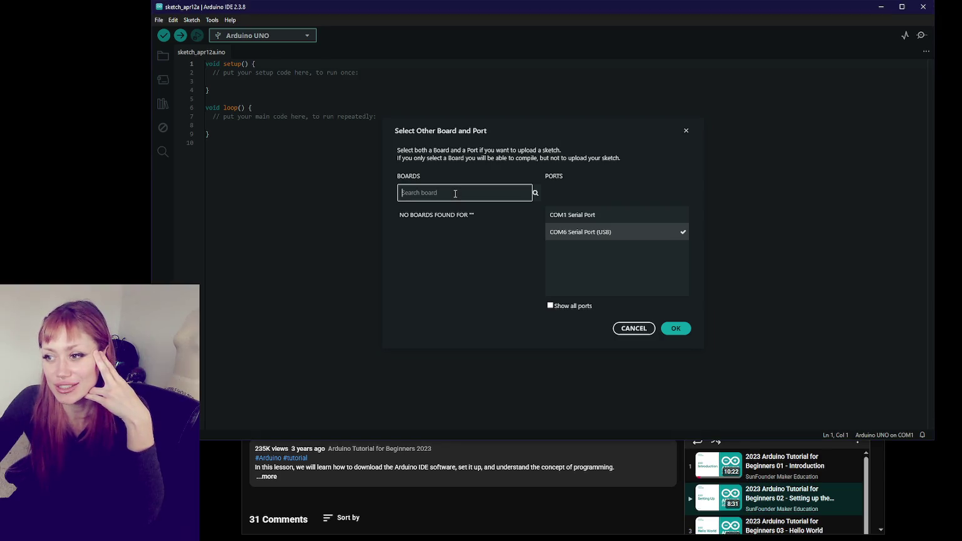
text(ardu)
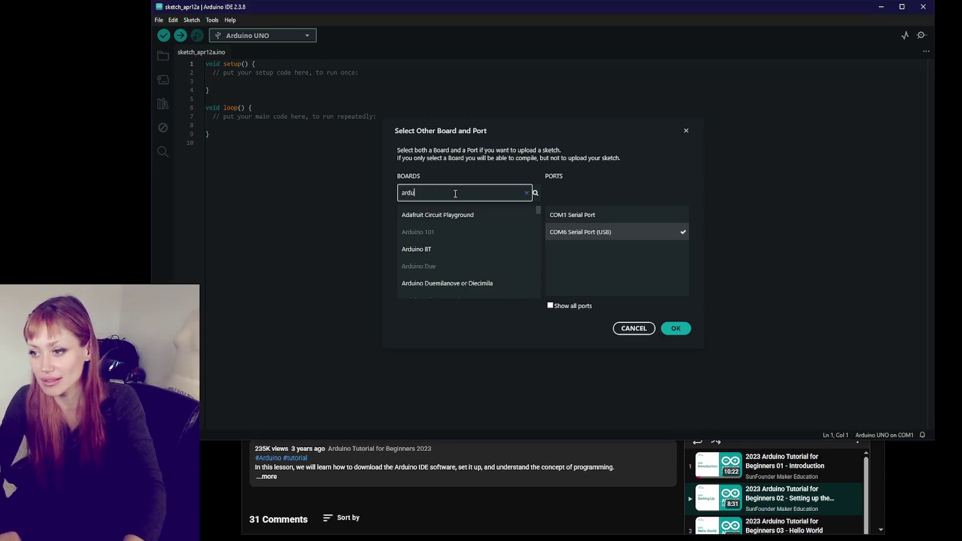
scroll(459, 239, down, 3)
scroll(459, 239, down, 4)
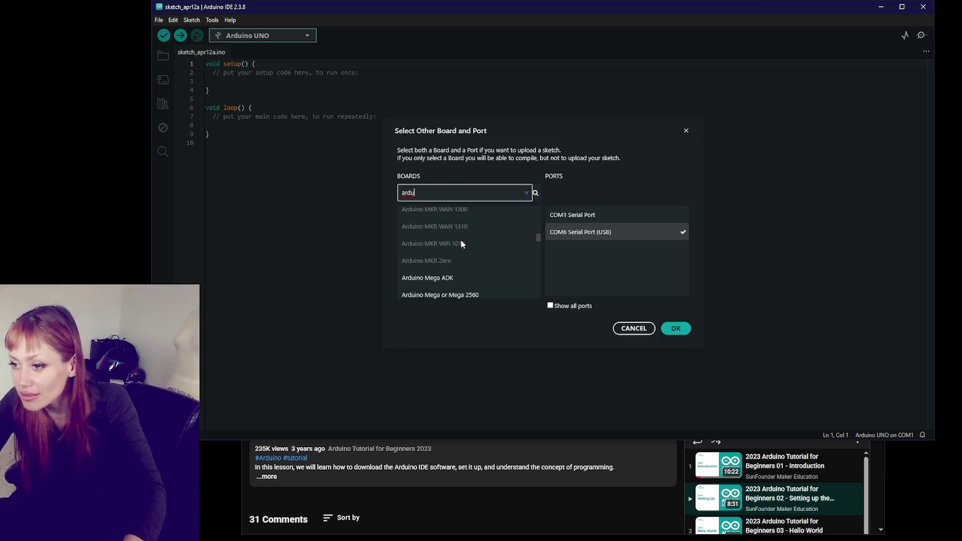
scroll(461, 243, down, 2)
scroll(462, 242, down, 2)
scroll(462, 243, down, 2)
scroll(462, 238, down, 2)
scroll(464, 245, down, 2)
click(462, 263)
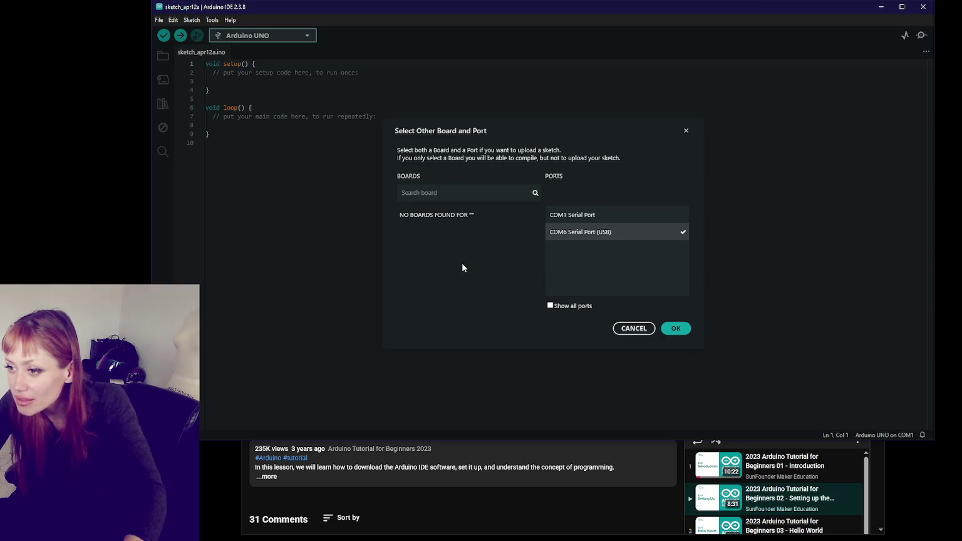
Search 'ardu' again with COM6 selected and confirm Arduino UNO on COM6.
click(457, 195)
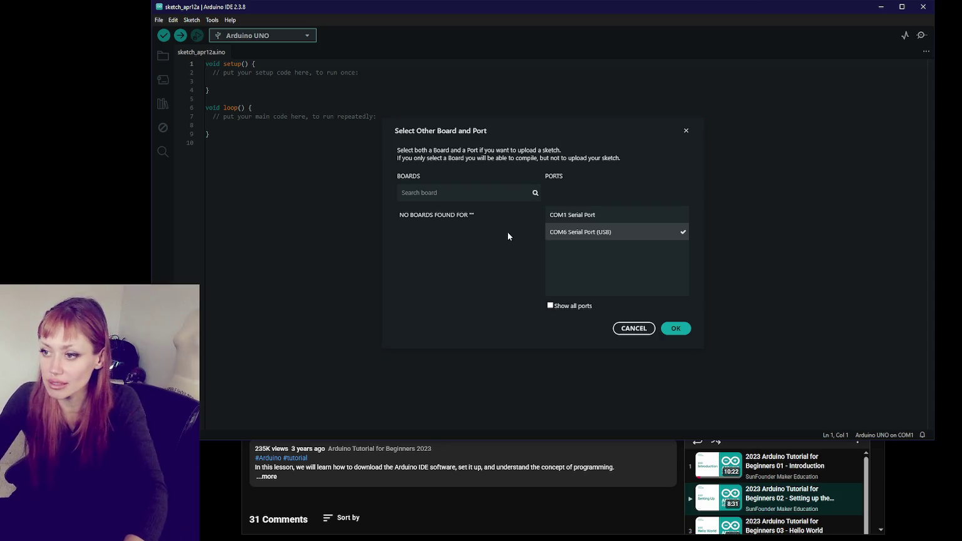
click(583, 216)
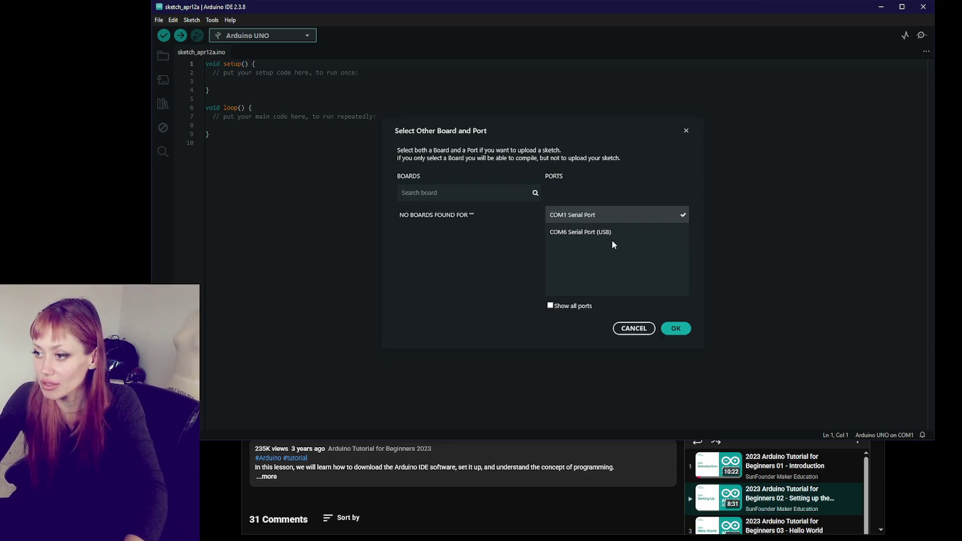
click(577, 234)
text(ard)
scroll(476, 247, down, 1)
scroll(476, 247, down, 2)
scroll(475, 246, down, 1)
scroll(474, 245, down, 2)
scroll(474, 245, down, 1)
scroll(474, 244, down, 1)
scroll(474, 244, down, 1)
scroll(474, 245, down, 1)
scroll(474, 245, down, 2)
scroll(474, 245, down, 1)
scroll(474, 245, down, 2)
scroll(474, 245, down, 2)
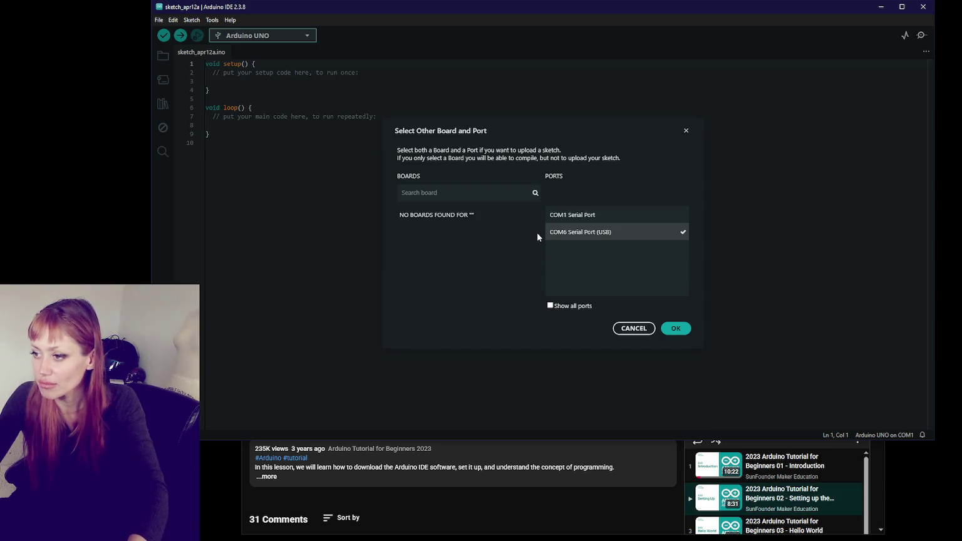
click(677, 330)
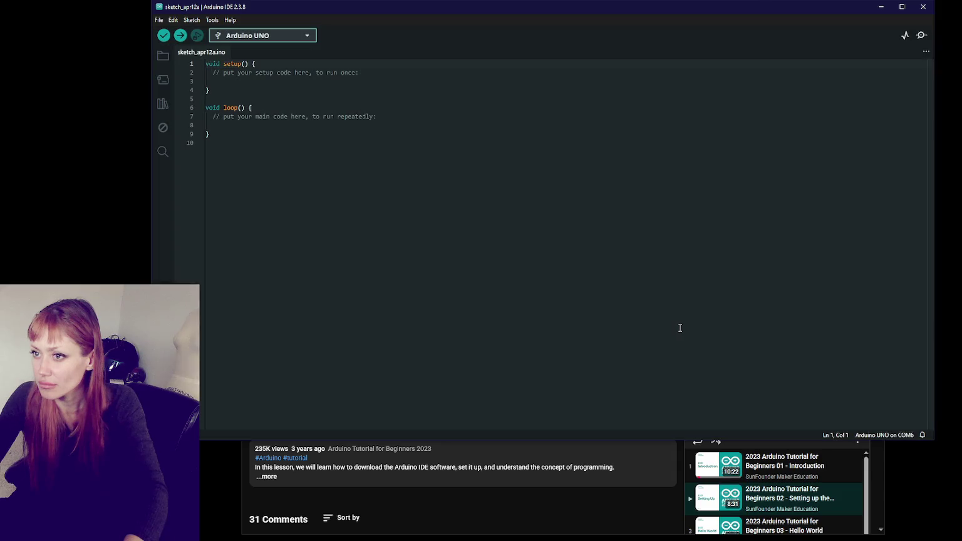
Check the board dropdown, then bring the YouTube tutorial back and resume playing it.
click(265, 38)
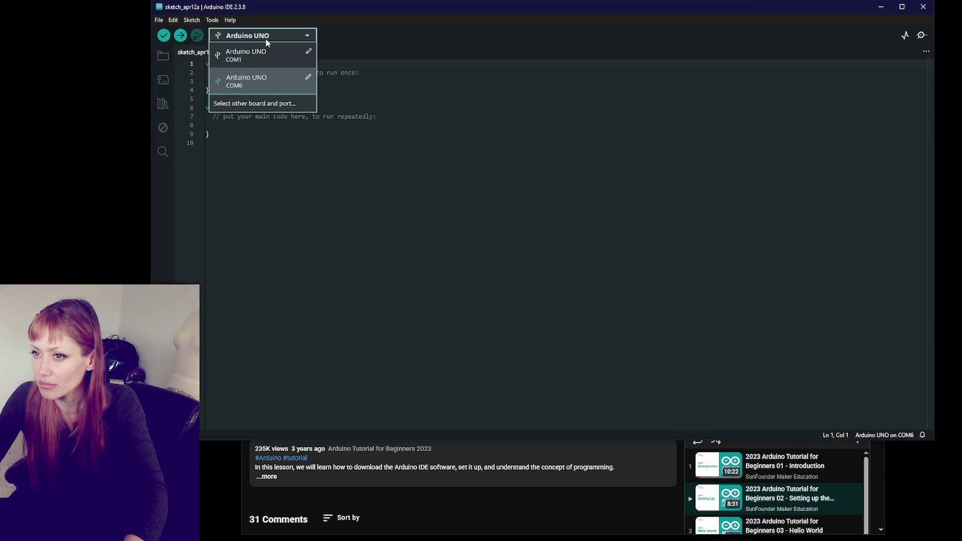
click(401, 96)
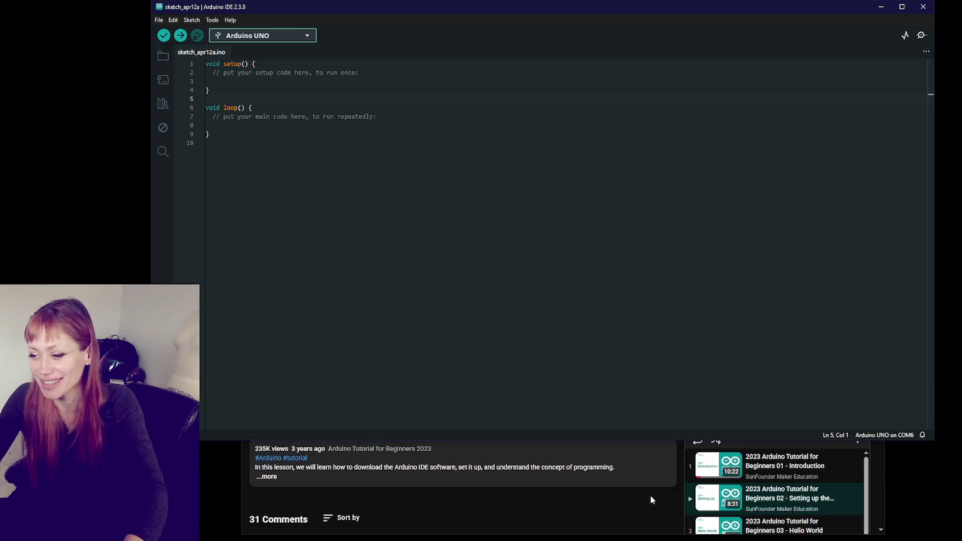
key(alt+Tab)
click(493, 223)
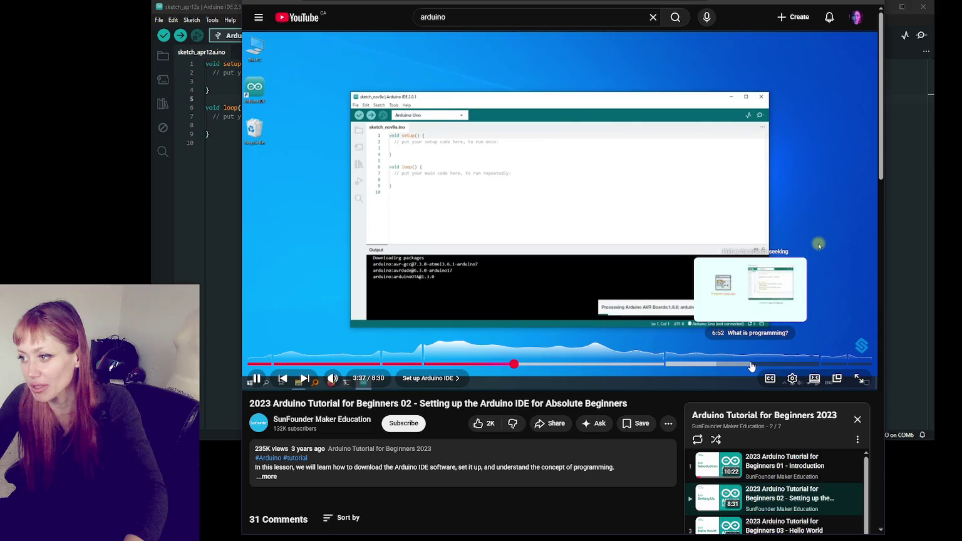
Skim the setup video and the Hello World lesson's comments, Serial.println code and Serial Monitor.
click(602, 364)
click(640, 370)
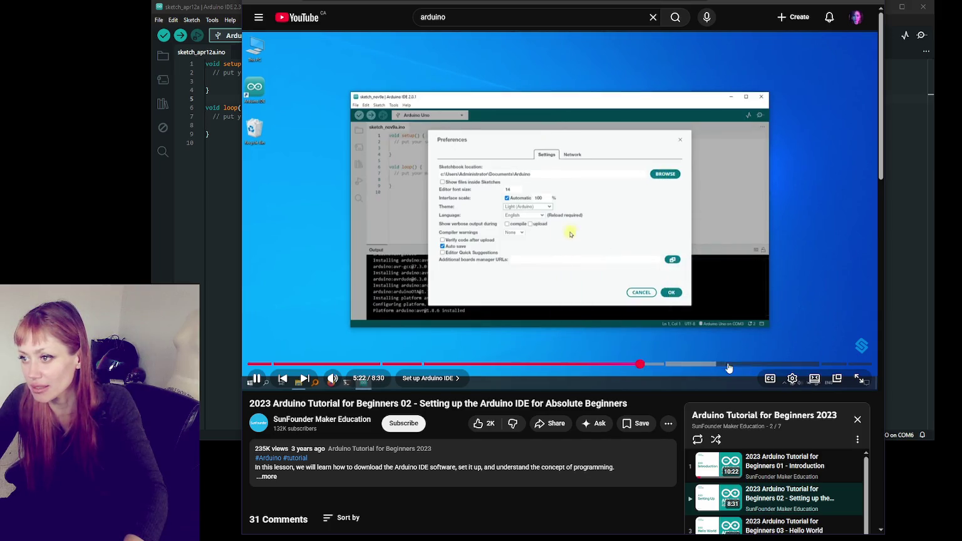
click(814, 369)
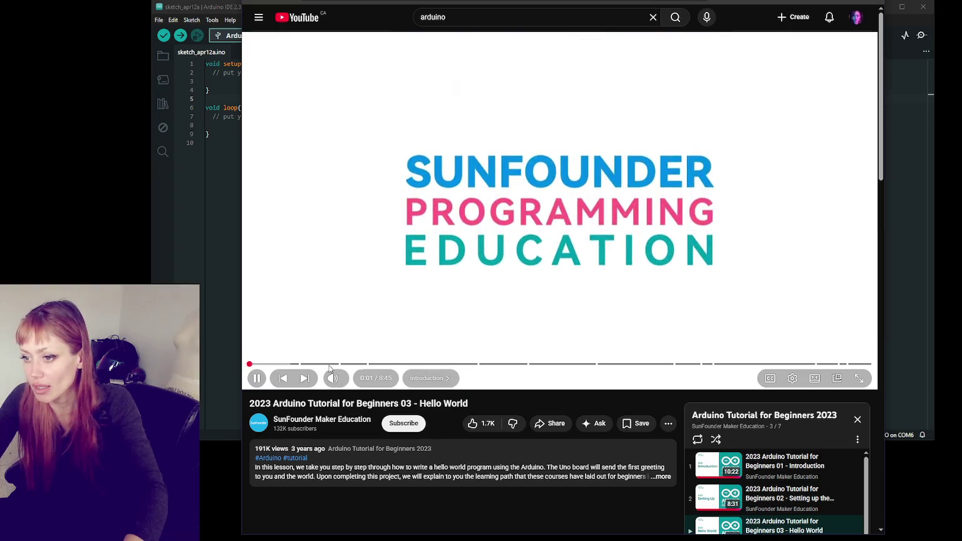
click(322, 364)
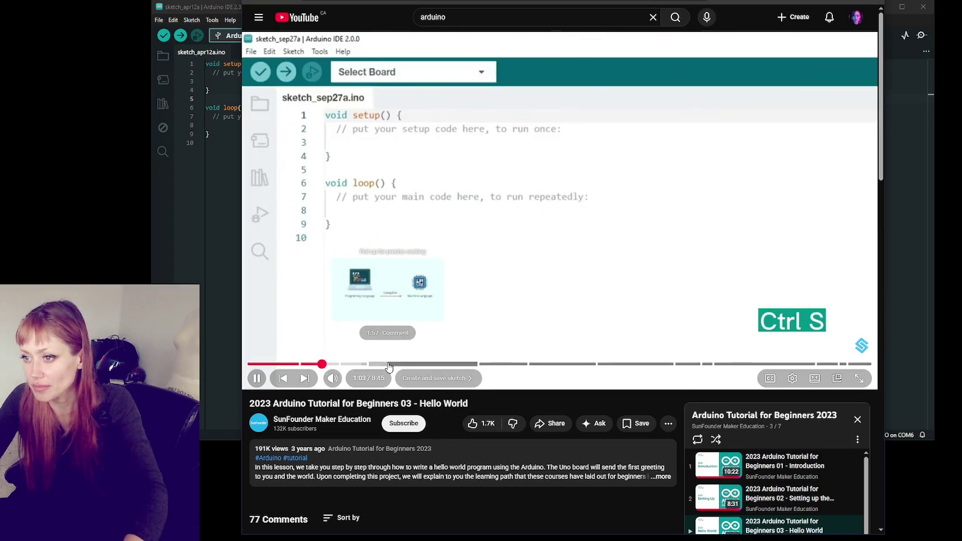
click(388, 366)
click(411, 366)
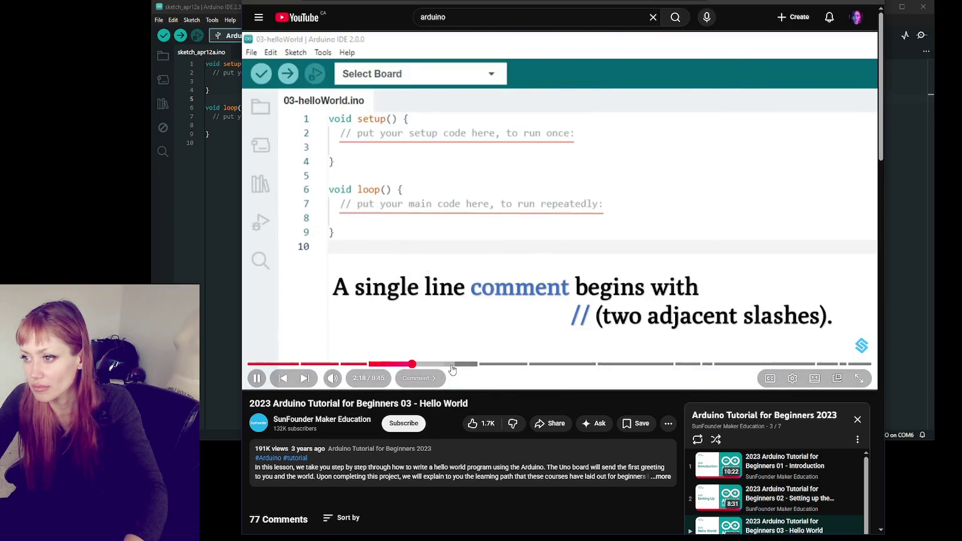
click(489, 367)
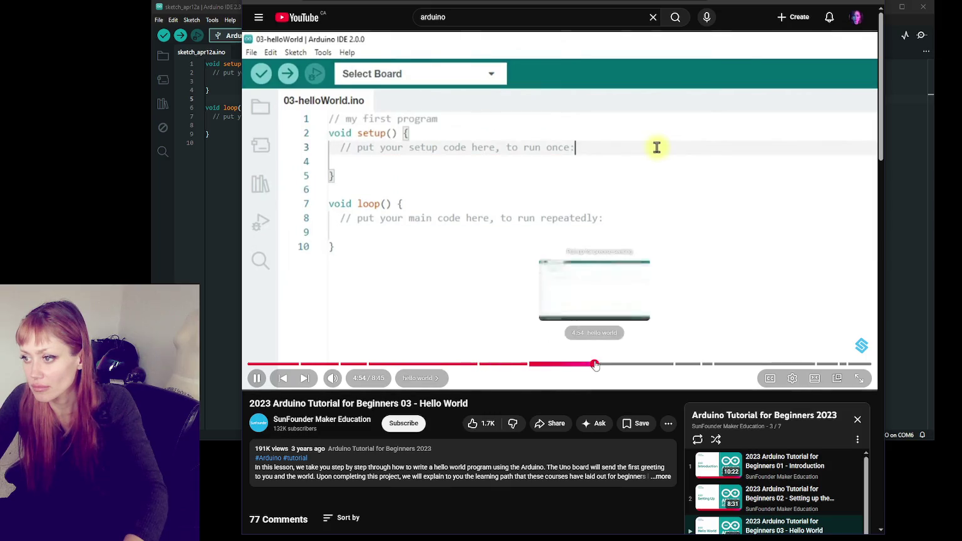
click(601, 367)
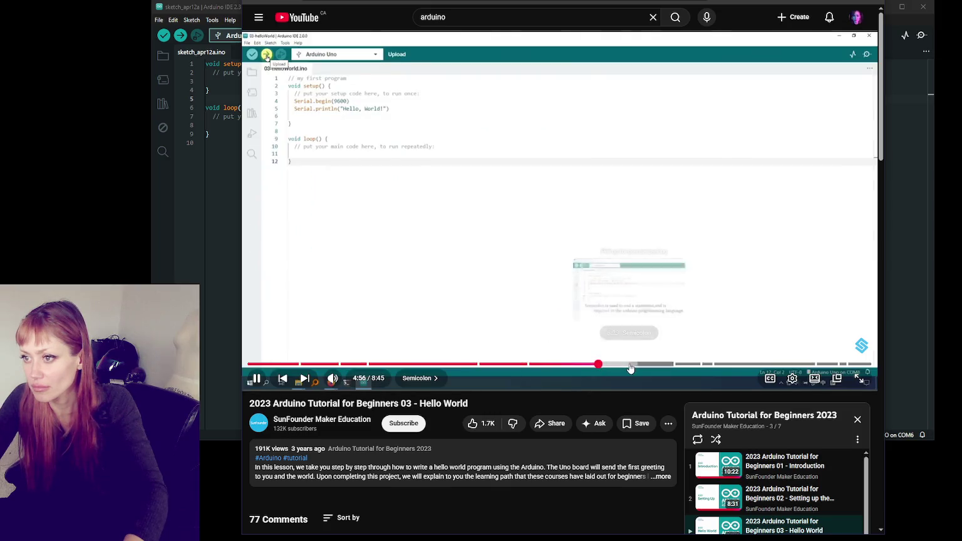
click(629, 367)
click(637, 367)
click(695, 367)
click(740, 365)
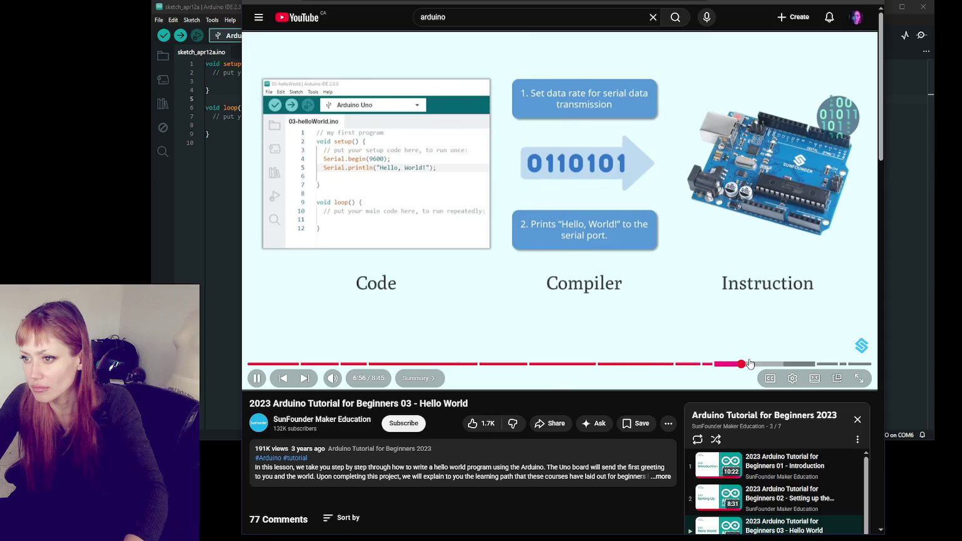
click(760, 365)
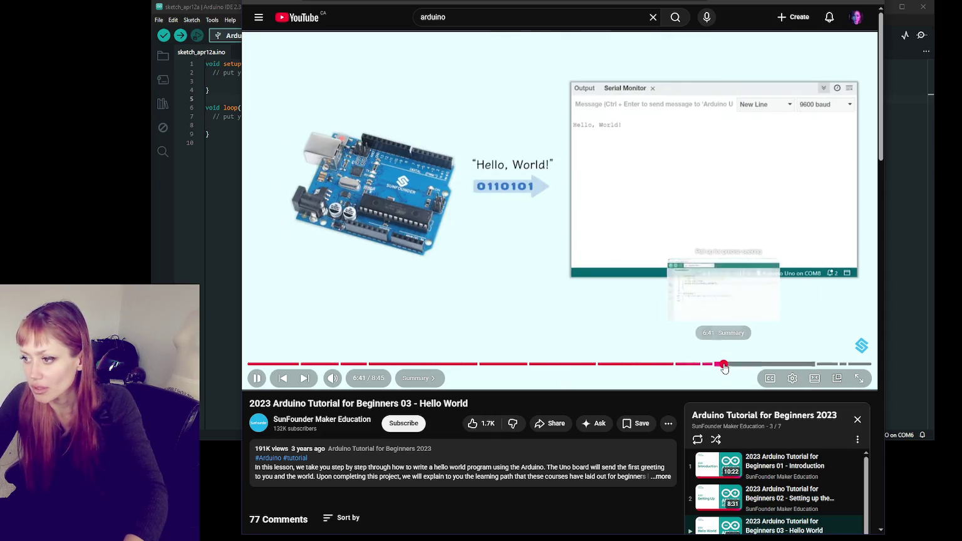
click(679, 364)
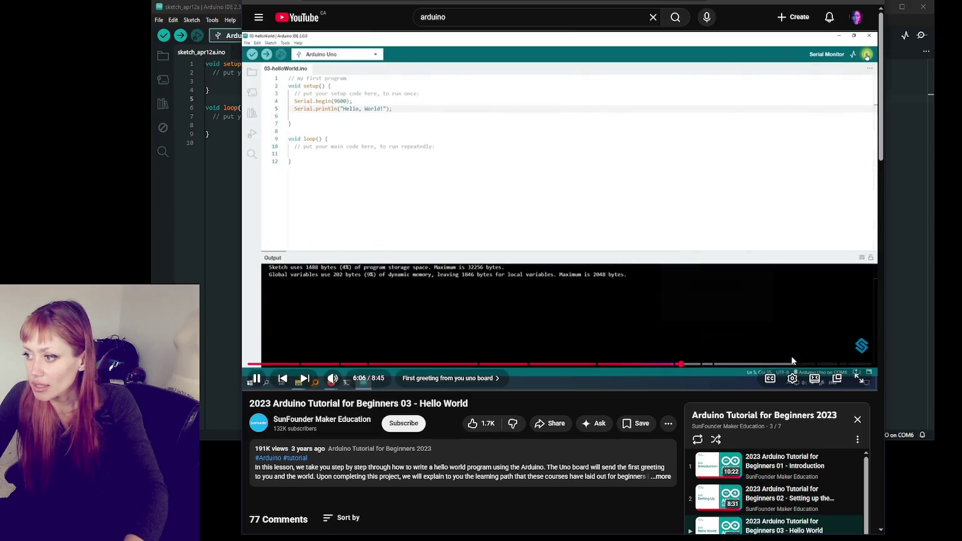
Skim the Program Structure lesson's Blink code, ending on the pinMode slide.
drag(790, 363, 869, 364)
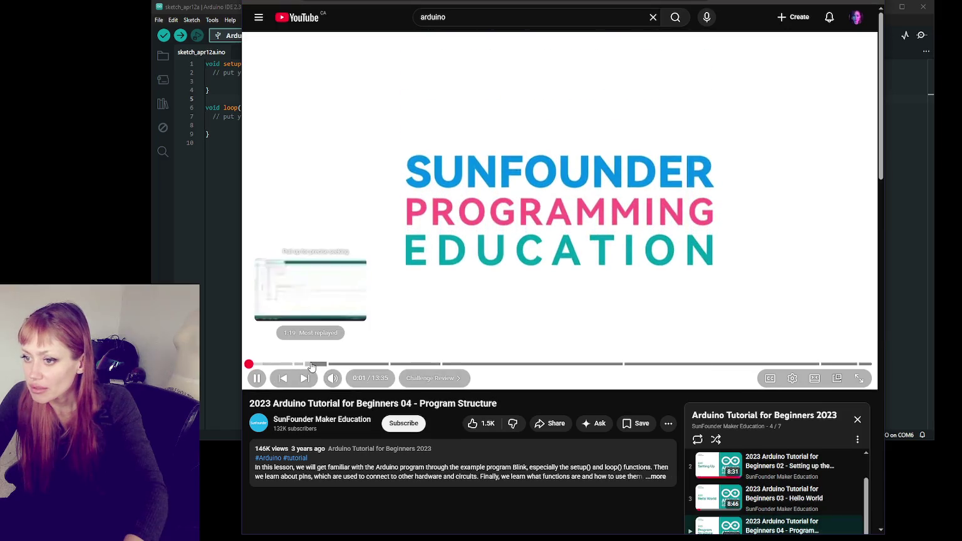
click(312, 364)
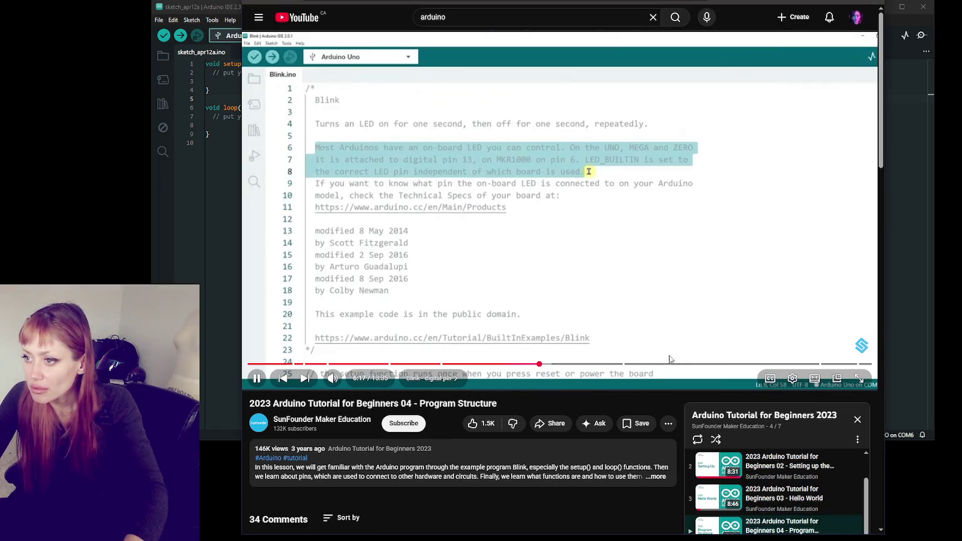
click(712, 363)
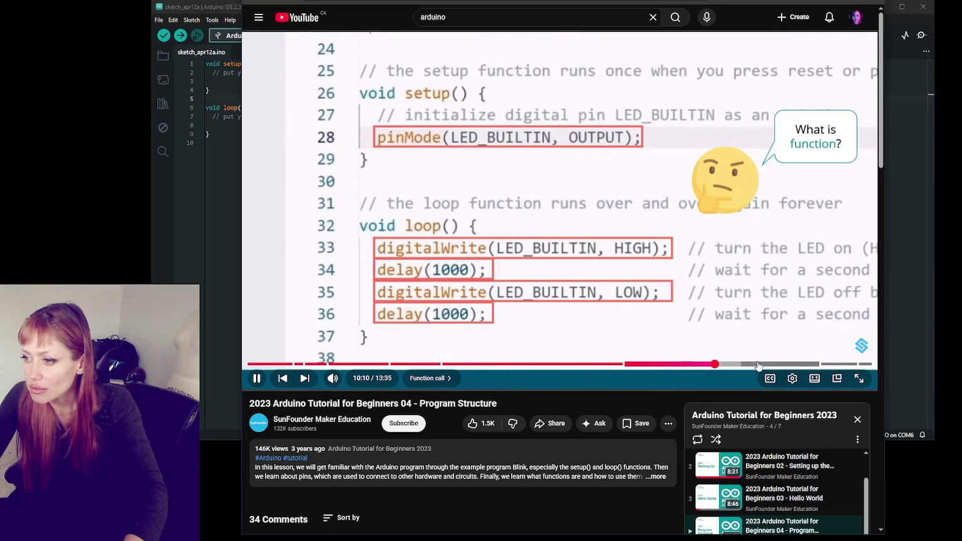
click(780, 364)
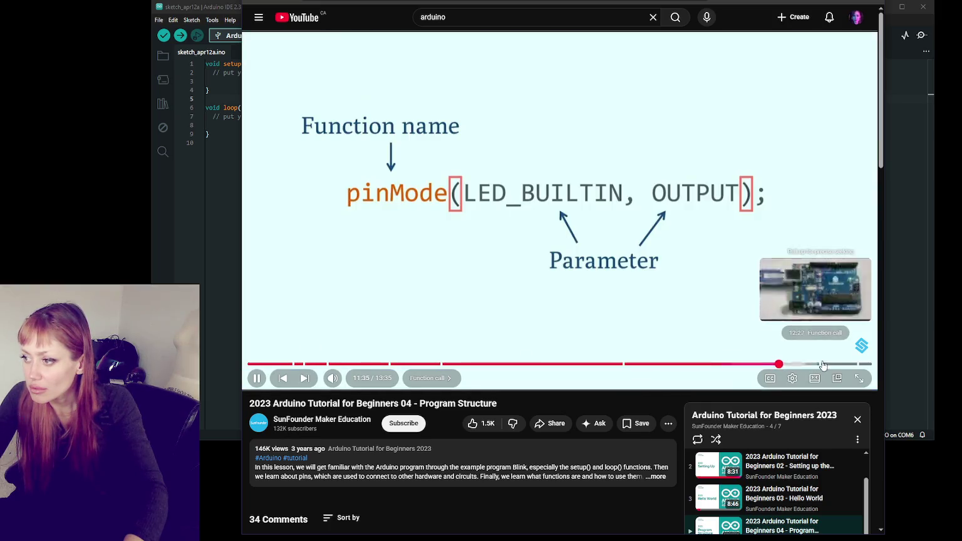
click(827, 364)
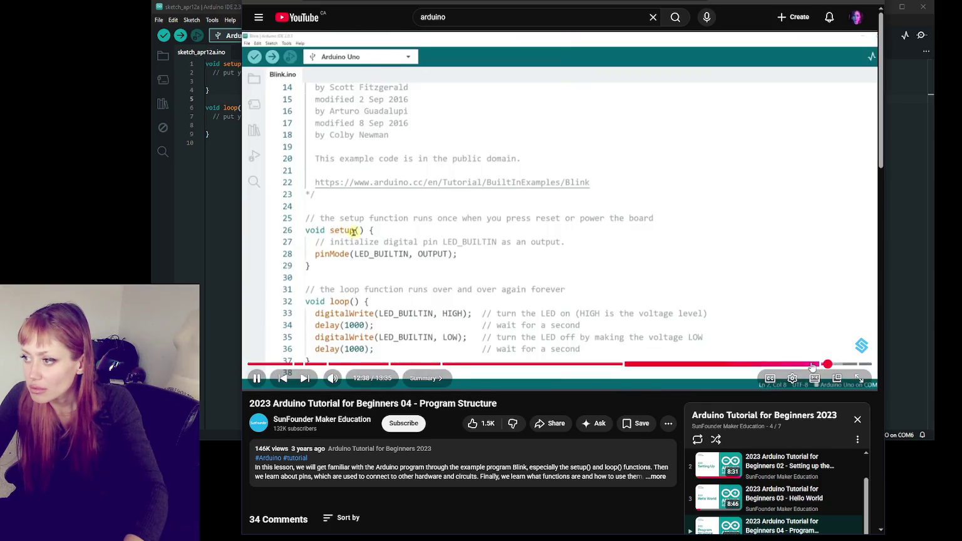
click(812, 364)
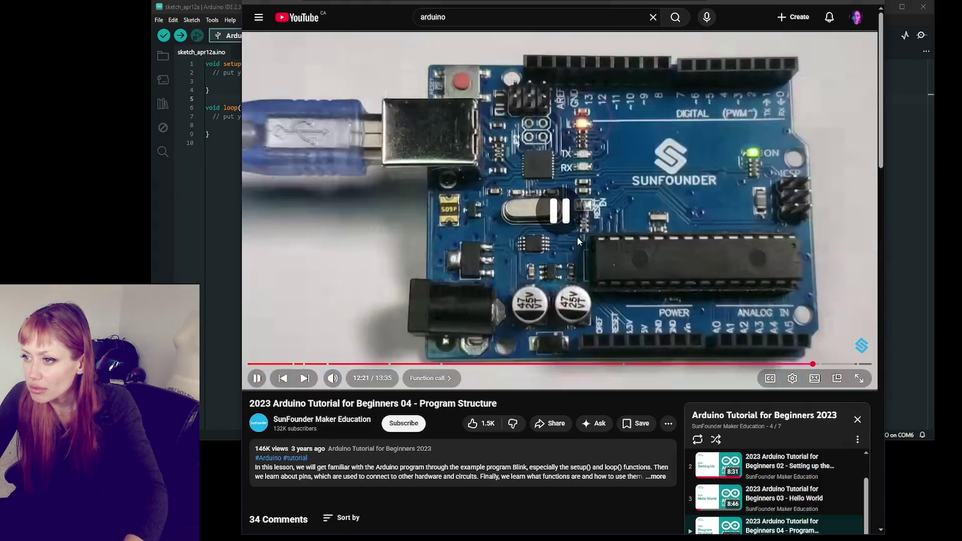
drag(653, 367, 728, 366)
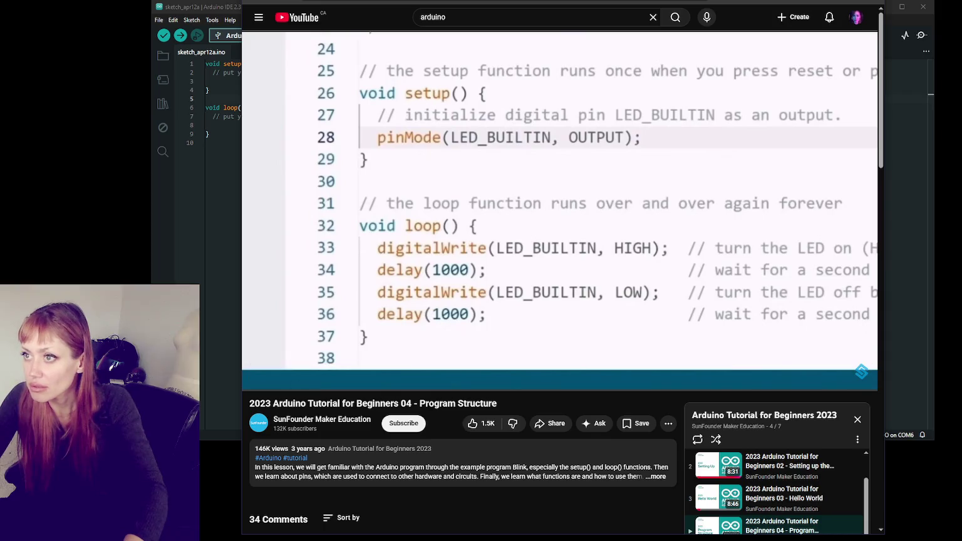
key(alt+Tab)
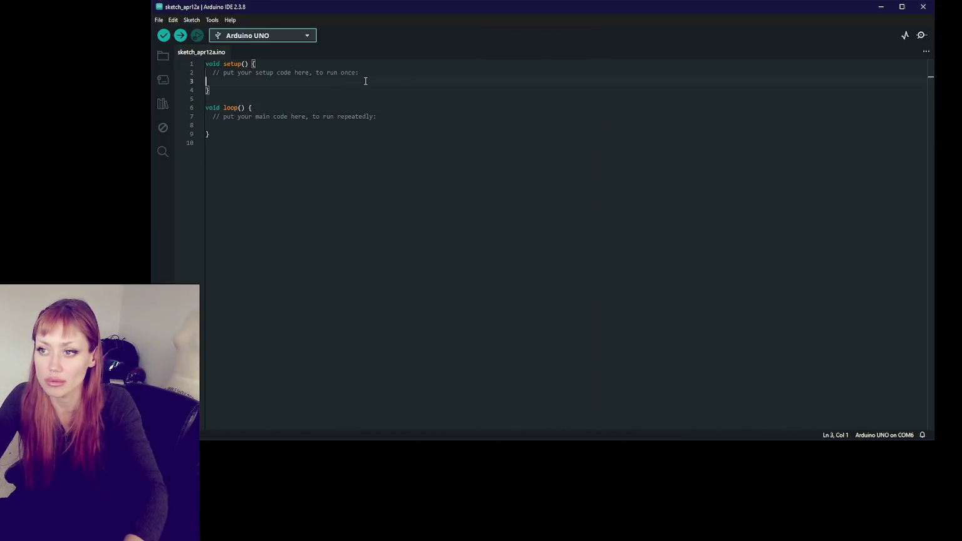
Write pinMode(LED_BUILTIN, OUTPUT) in setup and digitalWrite(LED_BUILTIN, HIGH) with delay(500) in loop.
text(pinM)
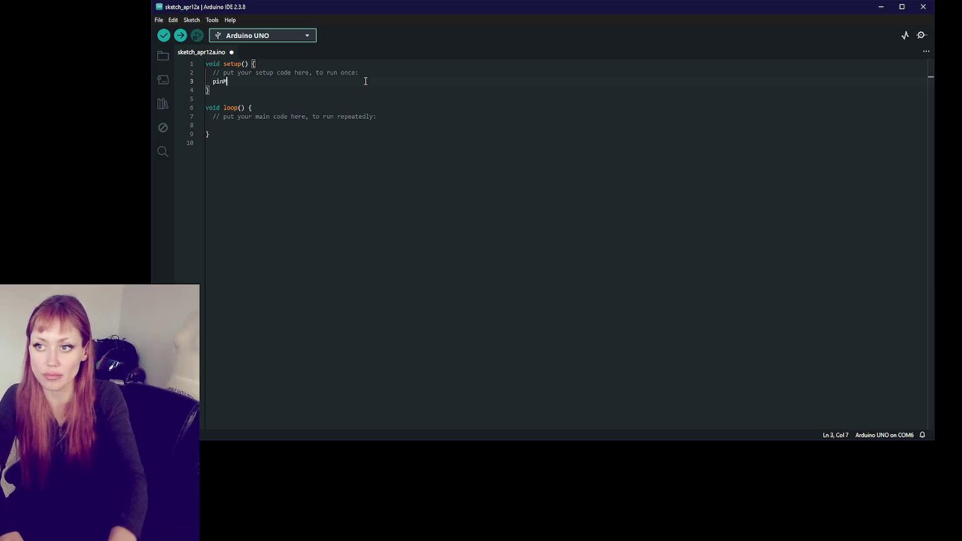
text(ode(LE)
text(D_BUILTIN, OUTPUT);)
click(311, 130)
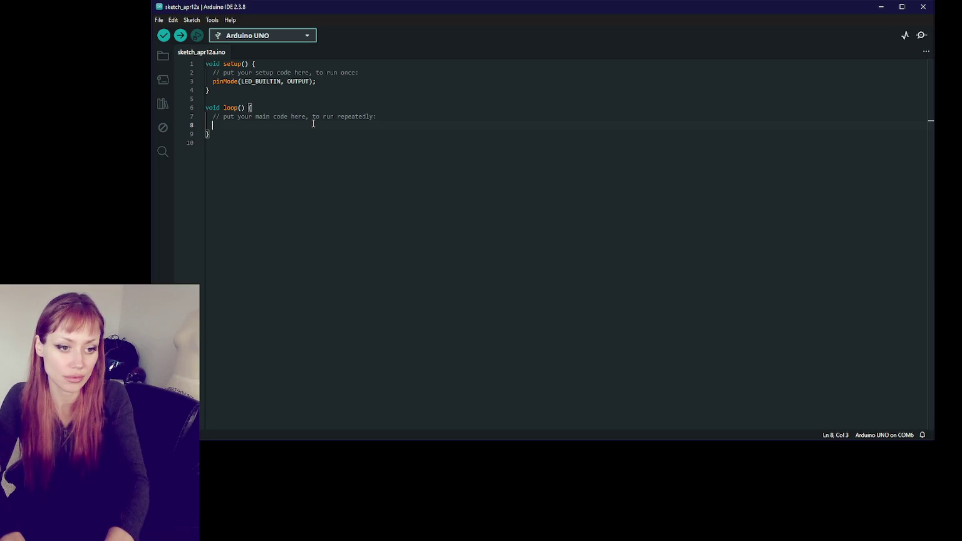
text(digitalWrite)
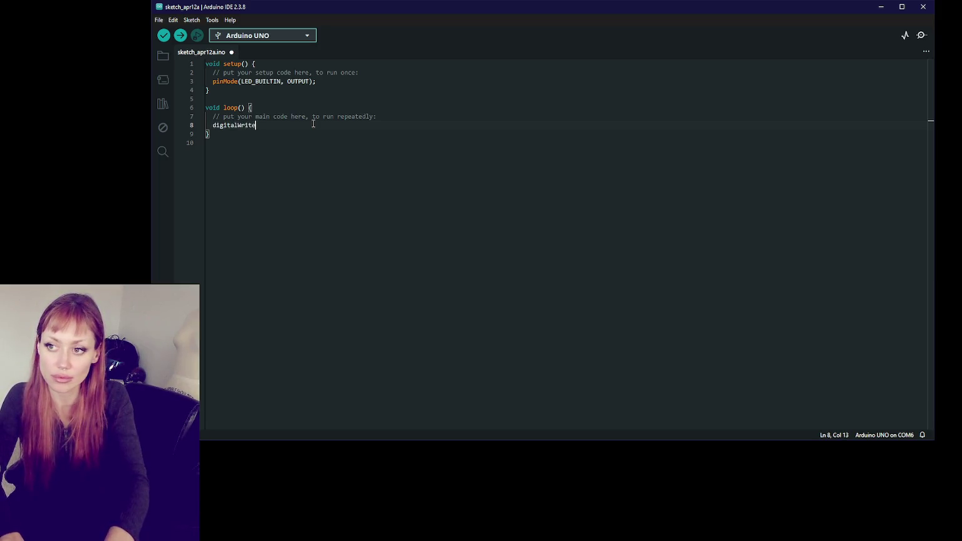
text((LED_Bui)
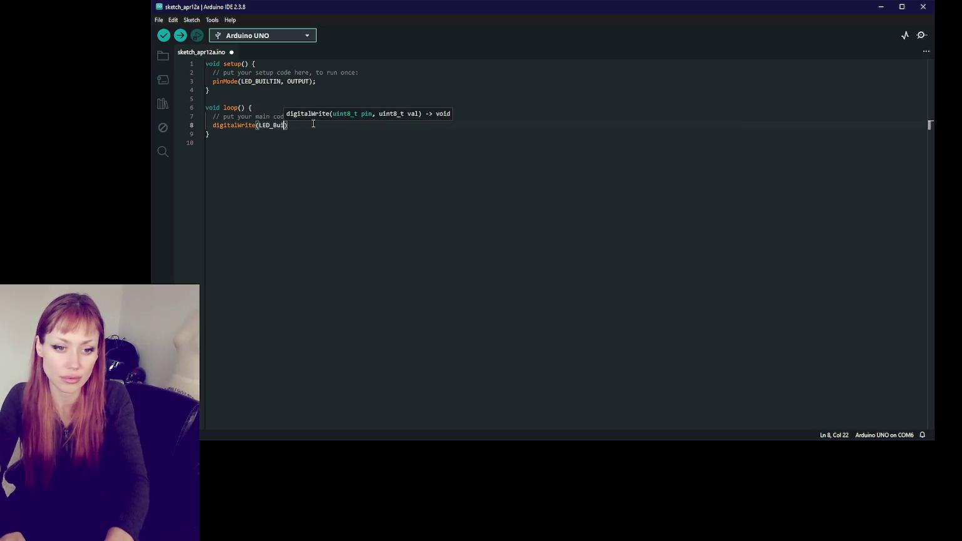
text(lti)
key(Return)
text(, HIGH);)
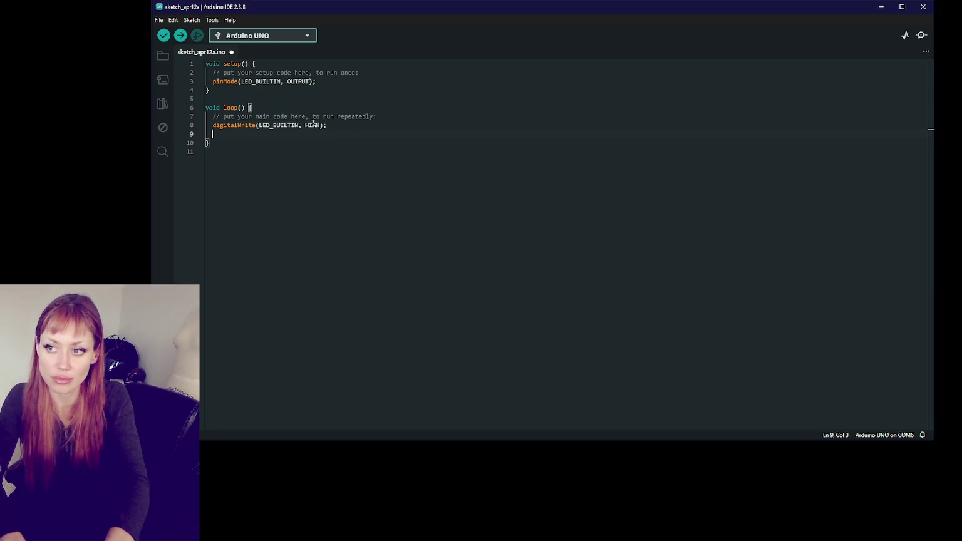
text((5)
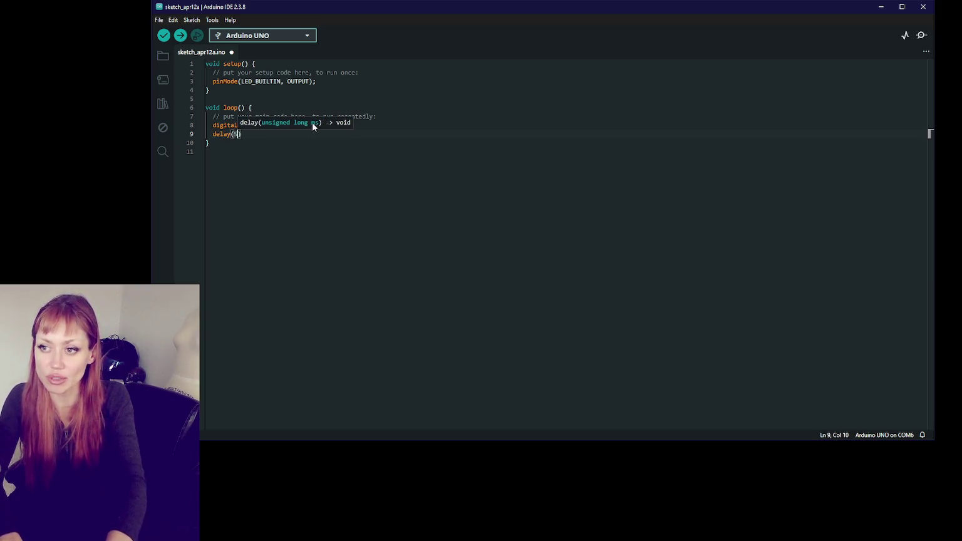
text(00))
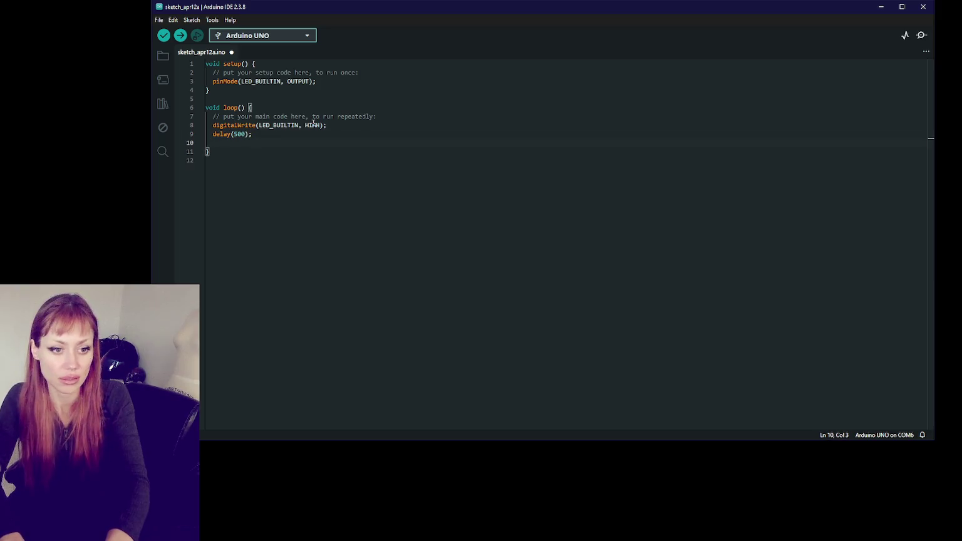
text(Write(LED_BUILTIN, LOW);)
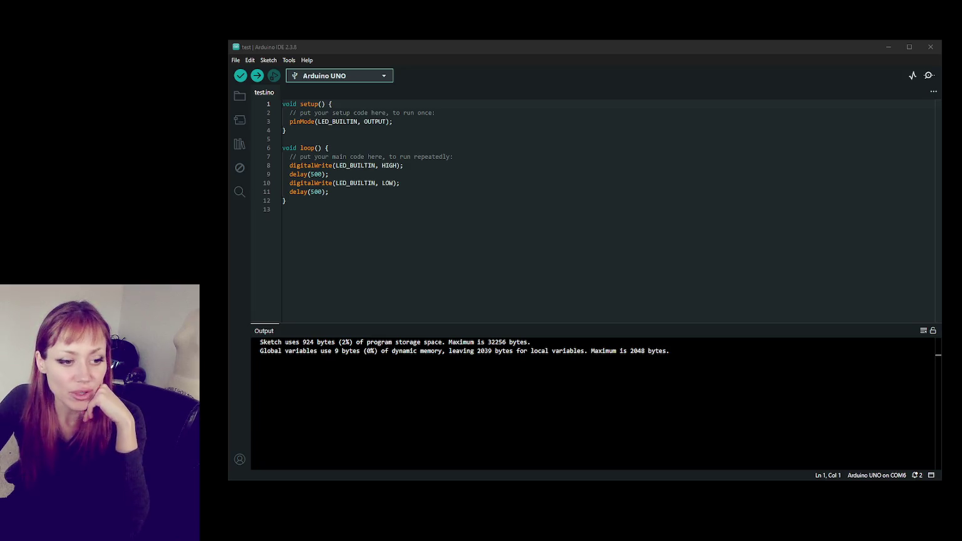
Open the 05 - Variable lesson and pause it on the code declaring delayTime.
key(alt+Tab)
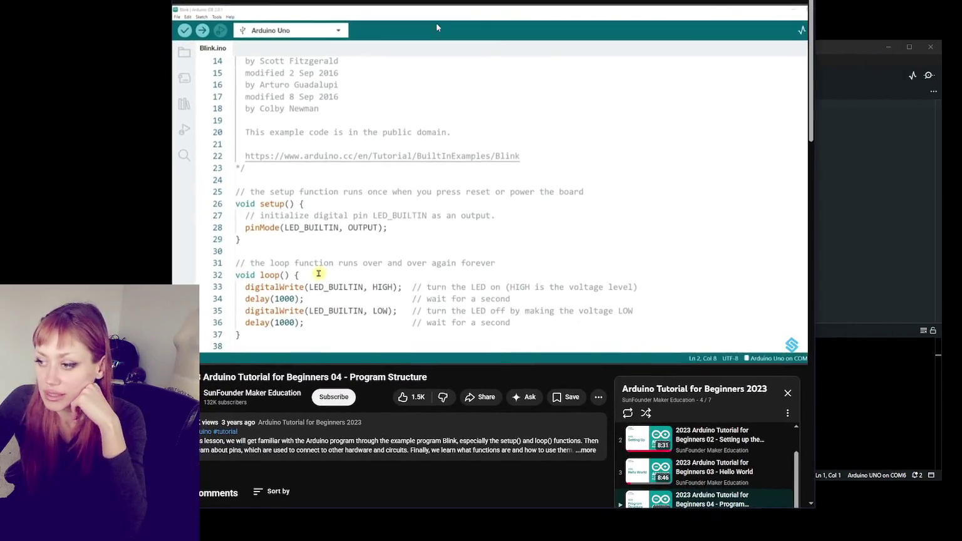
scroll(482, 78, down, 2)
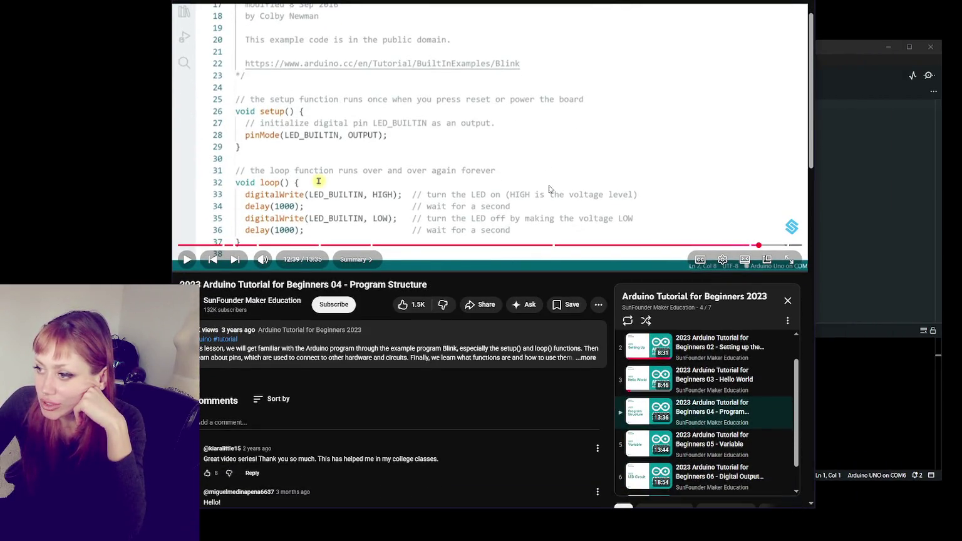
click(235, 259)
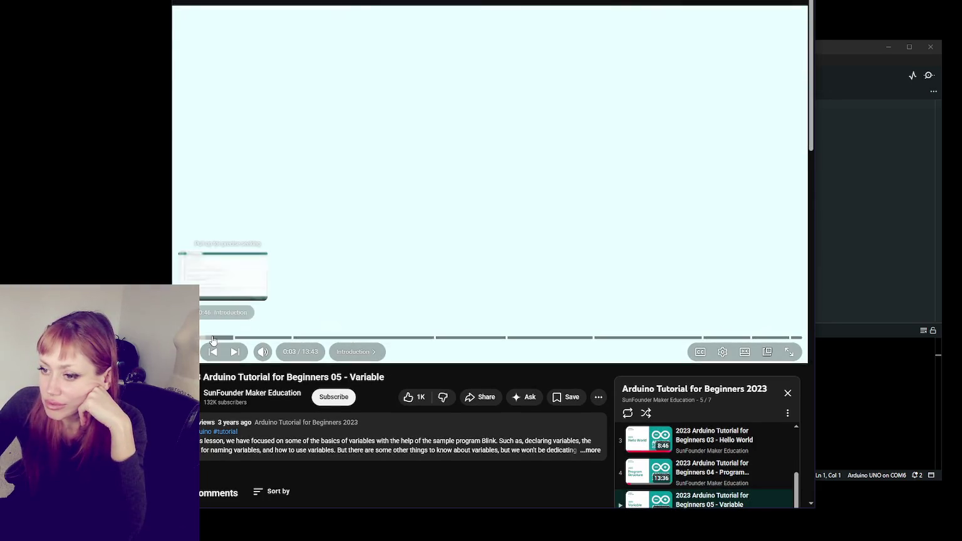
click(227, 338)
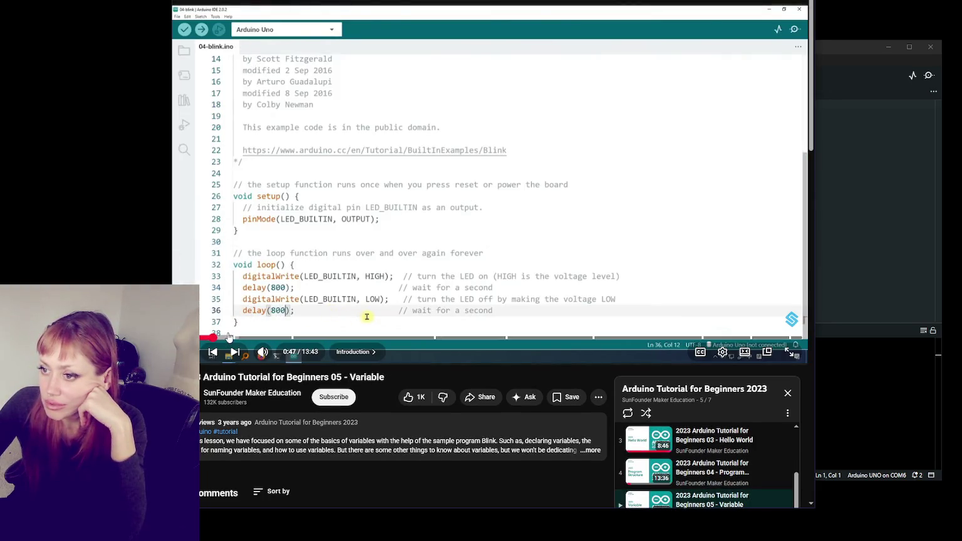
click(270, 338)
click(323, 338)
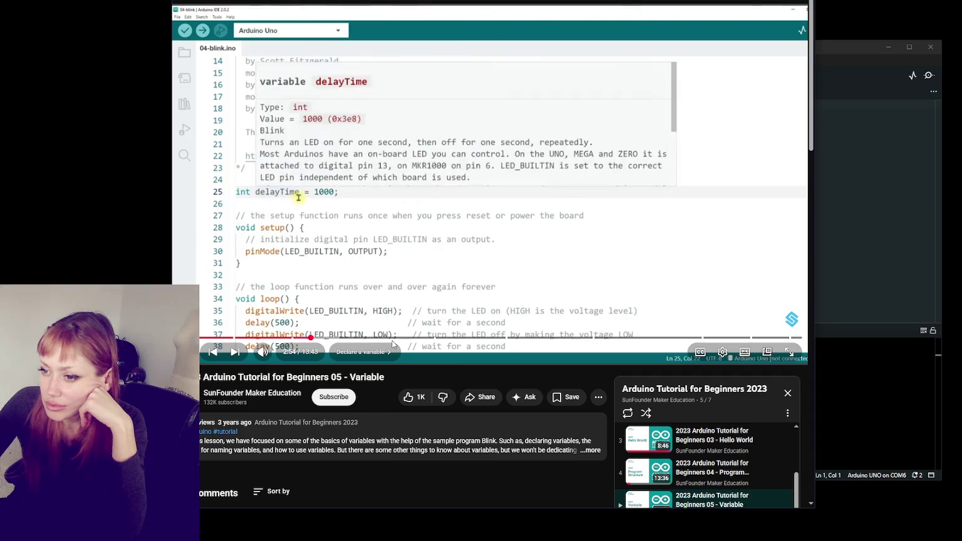
click(394, 342)
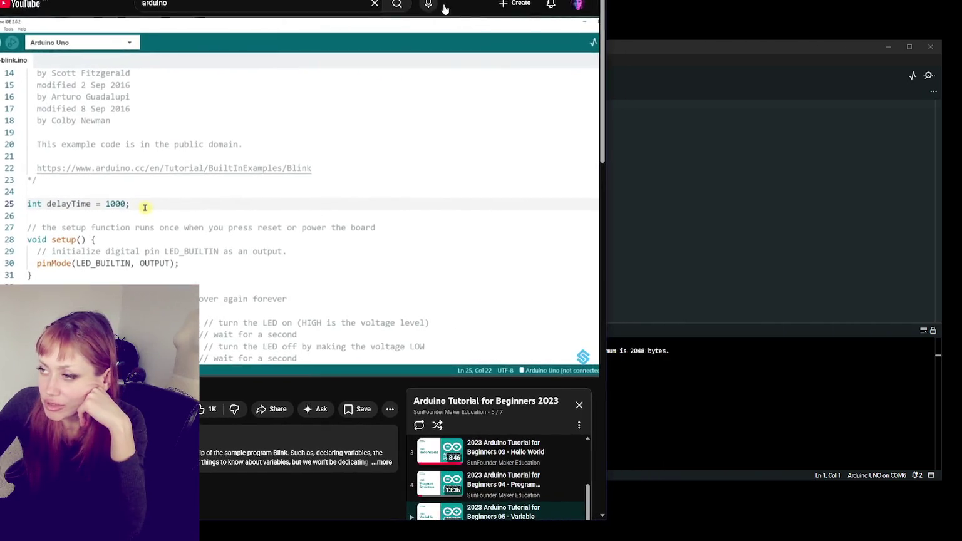
click(668, 50)
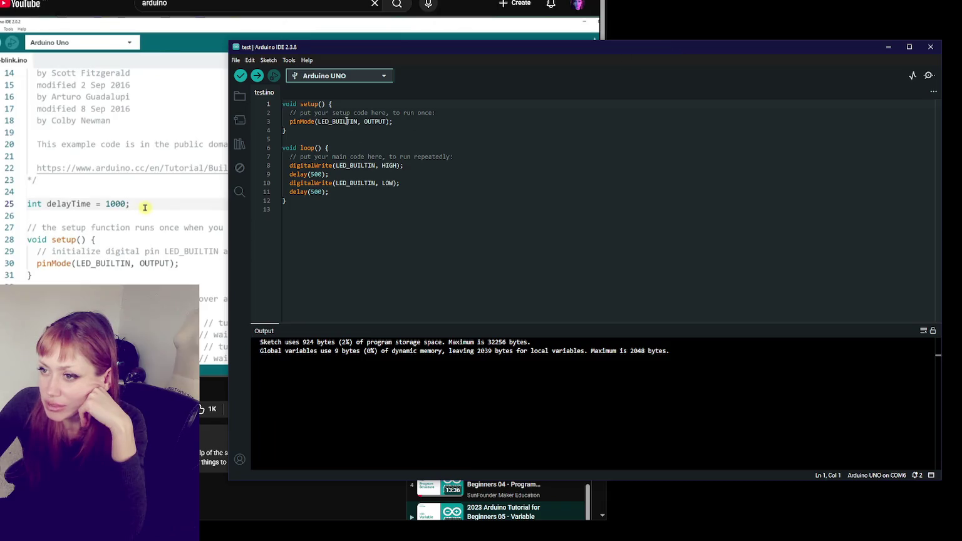
mouse_move(301, 121)
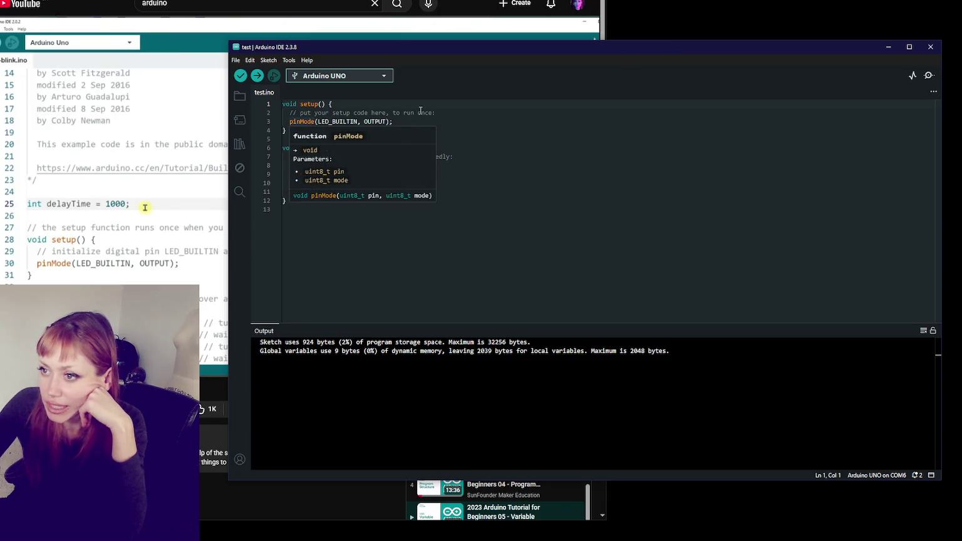
Paste the blink lines into loop, declare int delayTime at the top, and use it as the delay values.
key(ctrl+v)
click(283, 104)
key(Return)
key(Return)
click(293, 105)
text(int delayTime)
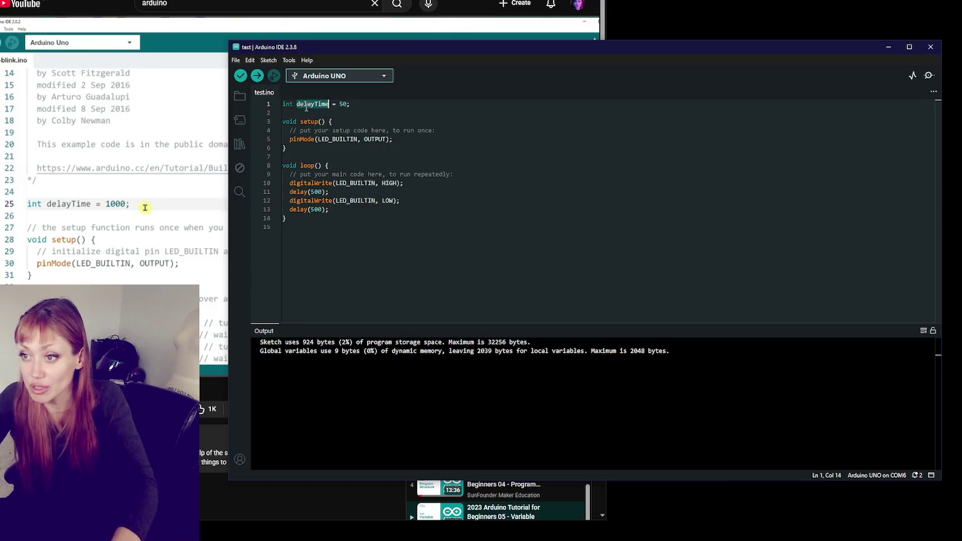
click(318, 191)
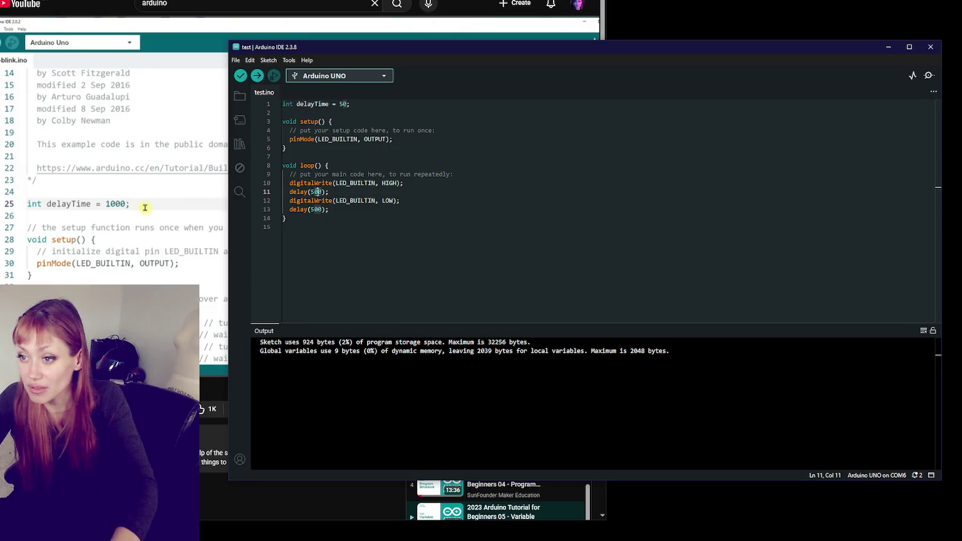
key(ctrl+z)
text(delayTime)
text(delayTime)
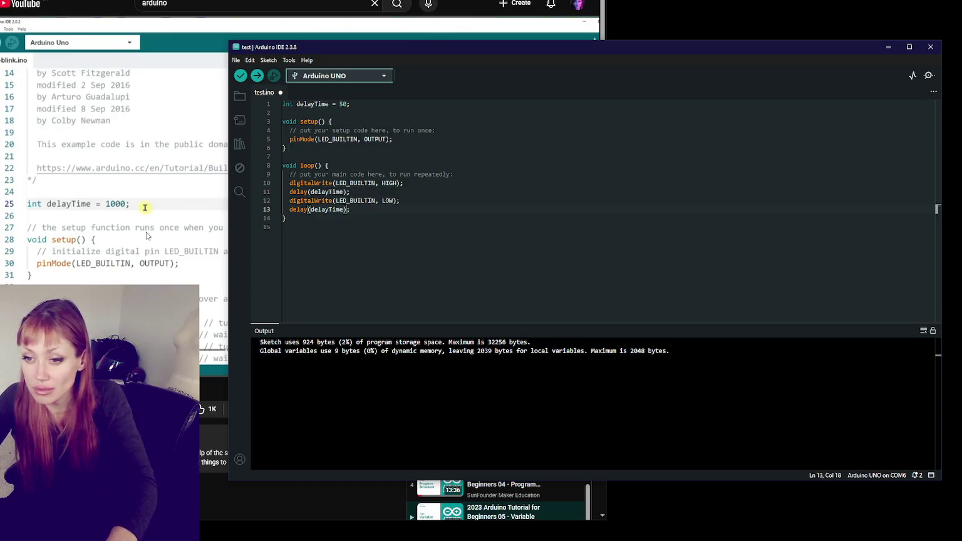
key(alt+Tab)
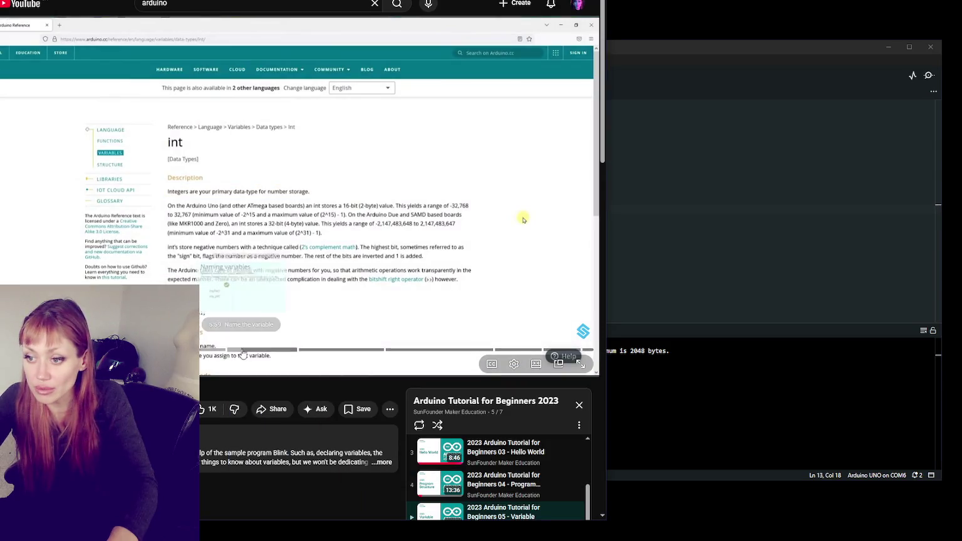
Skim to the Naming variables slide, then verify test.ino, which uses 934 bytes.
click(287, 350)
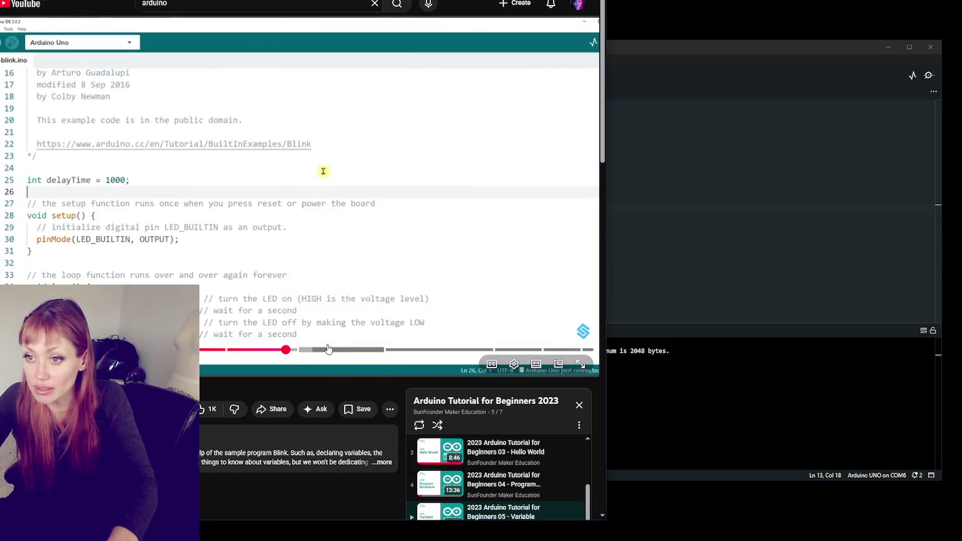
drag(327, 349, 440, 350)
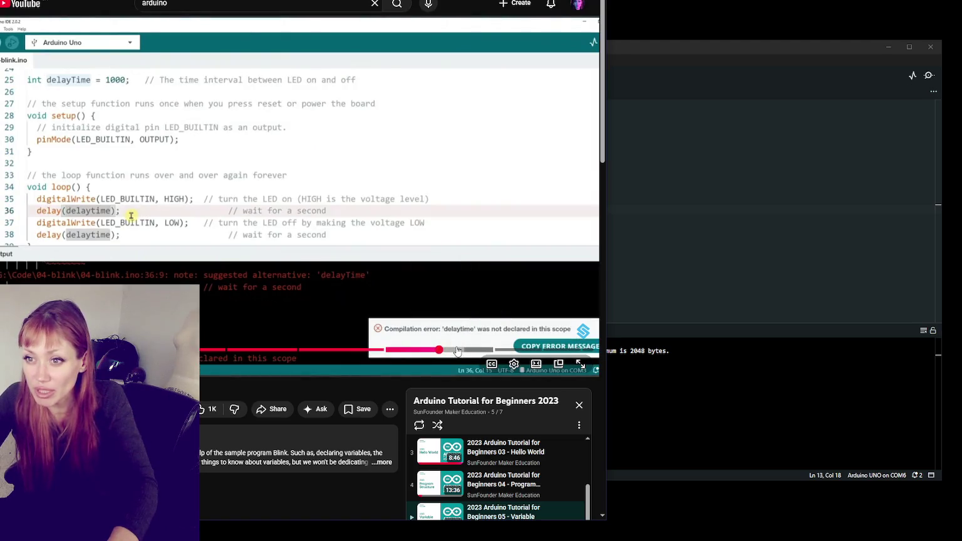
click(475, 349)
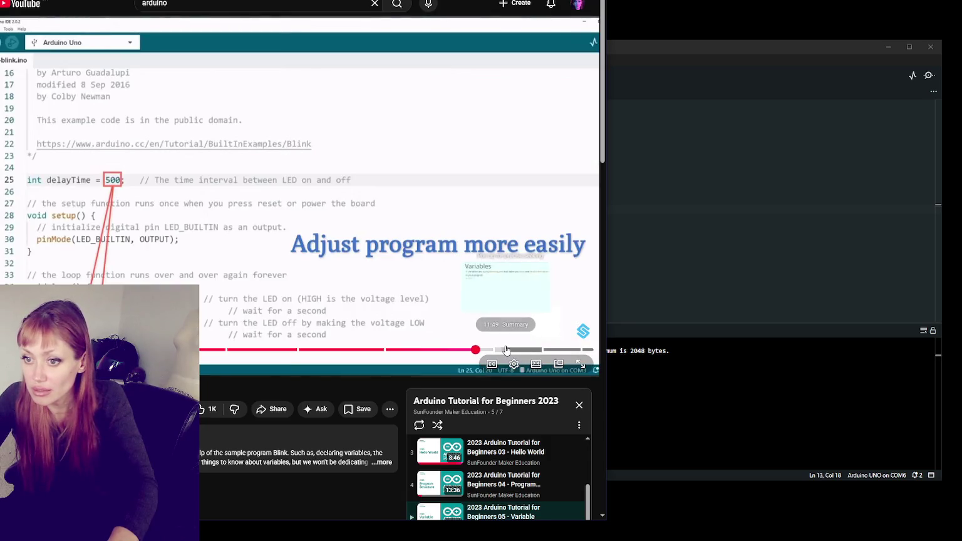
click(506, 349)
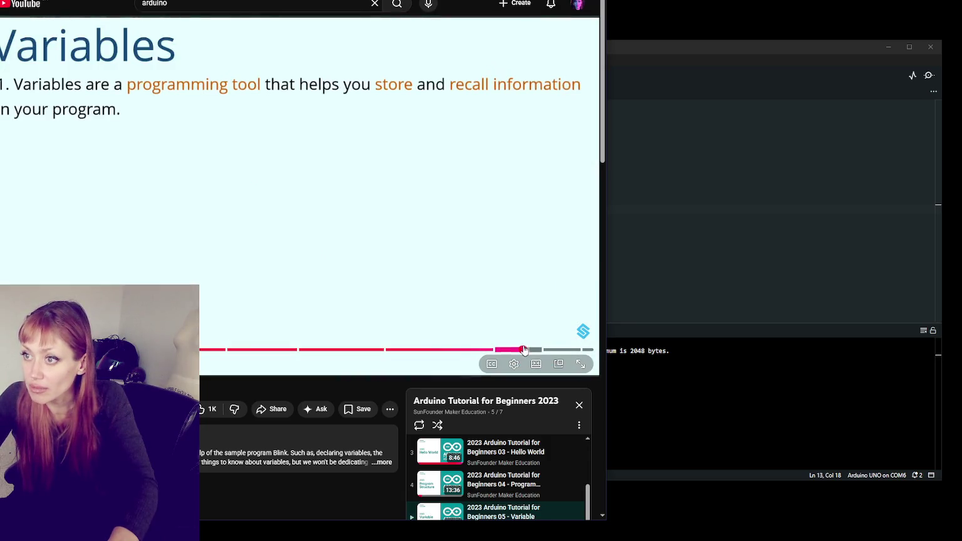
click(523, 350)
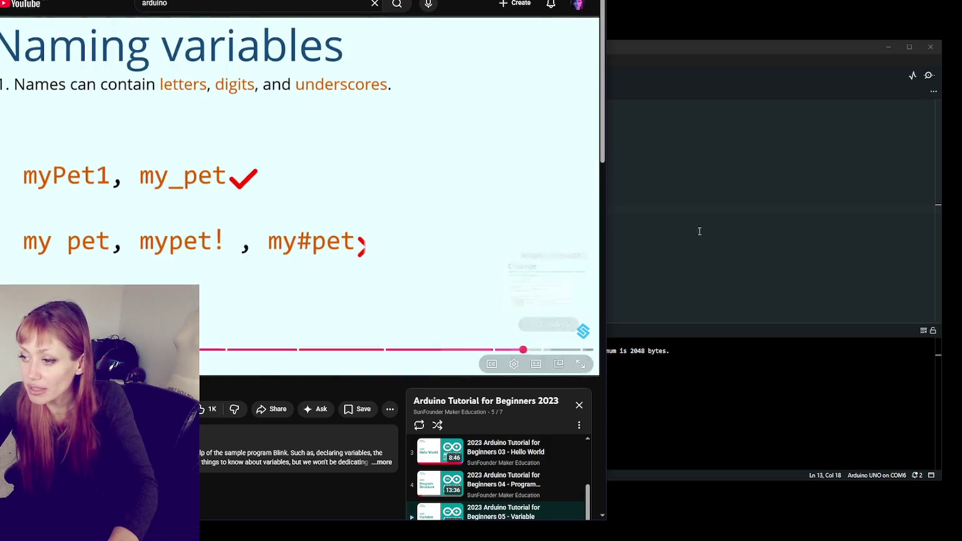
click(695, 219)
click(240, 76)
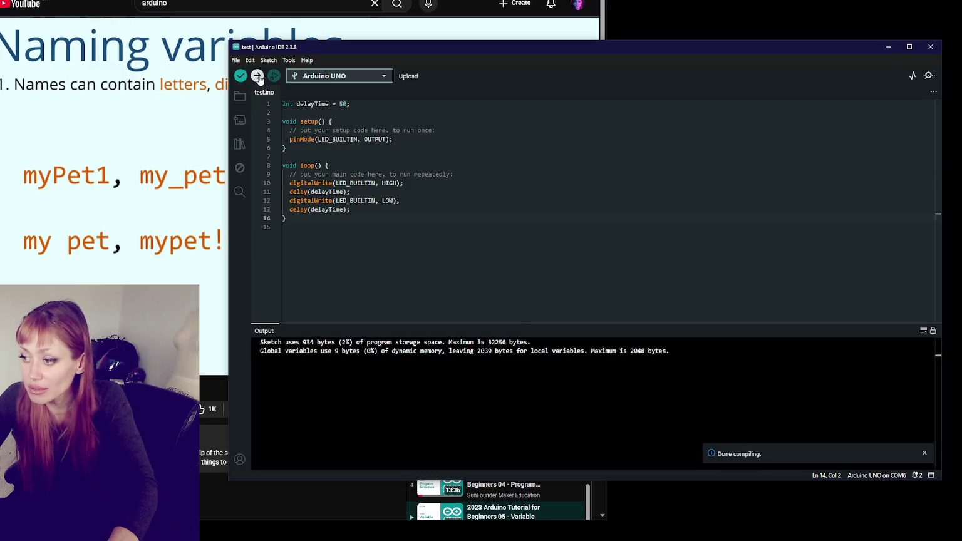
Upload test.ino to the Arduino UNO until Done uploading, then go back to the lesson.
click(257, 75)
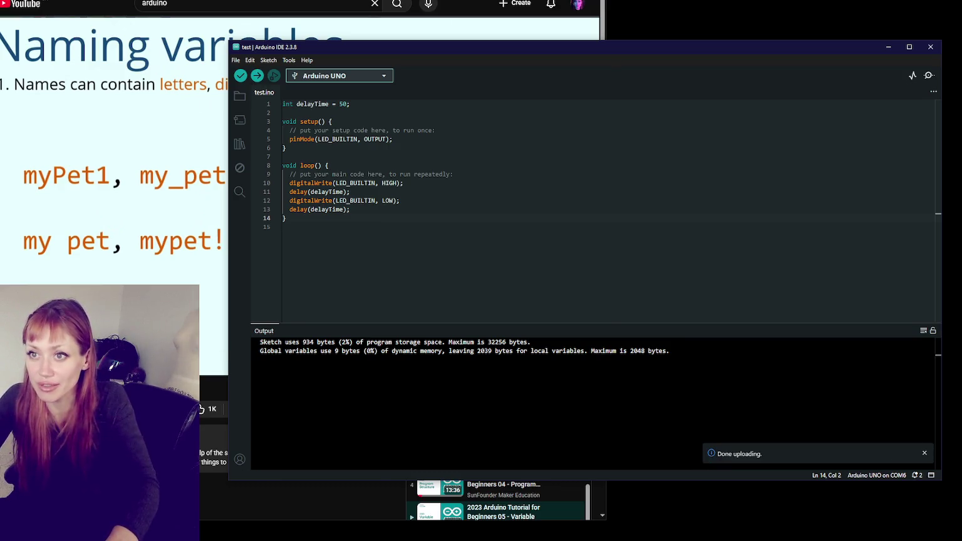
click(207, 201)
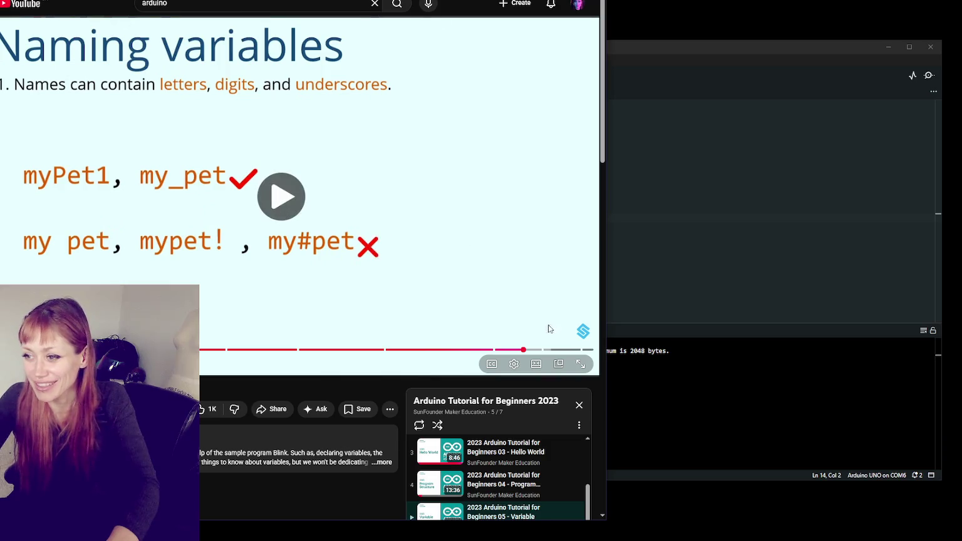
Skip to the end of the Variable lesson, pause the LED Circuit video, check the IDE, then resume it.
click(560, 349)
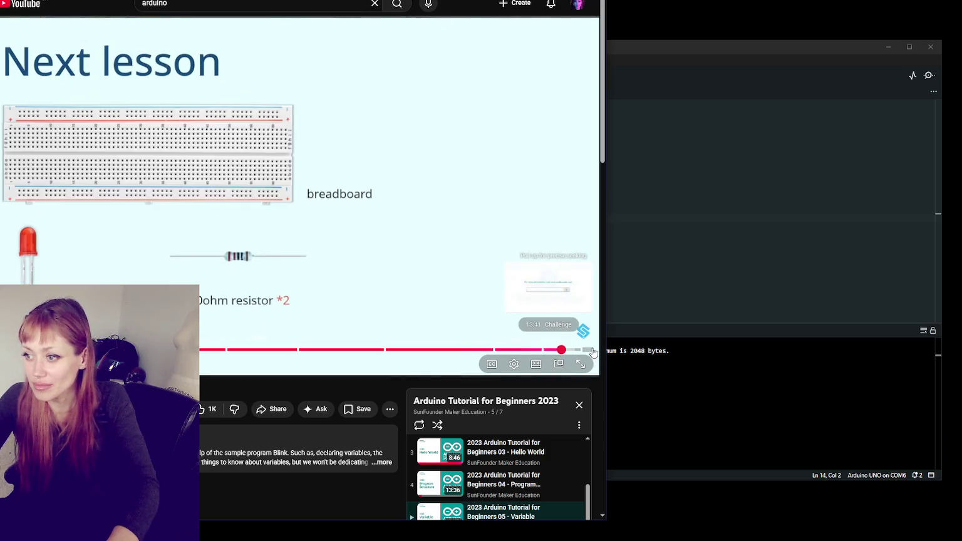
click(589, 349)
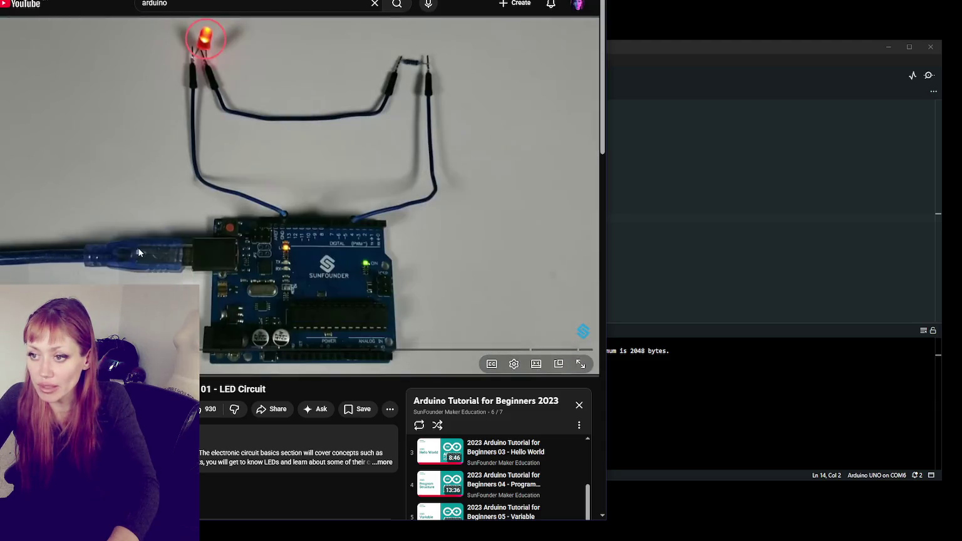
click(382, 316)
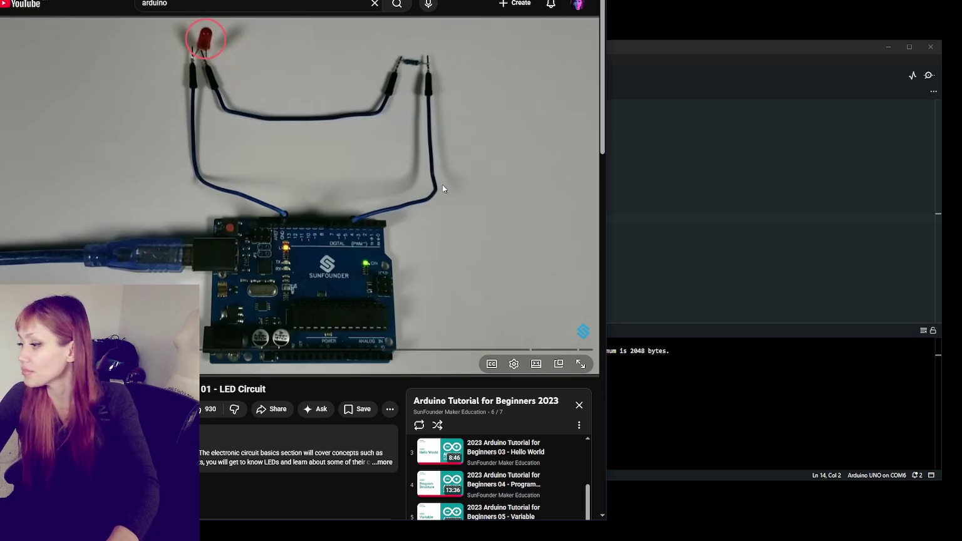
click(804, 54)
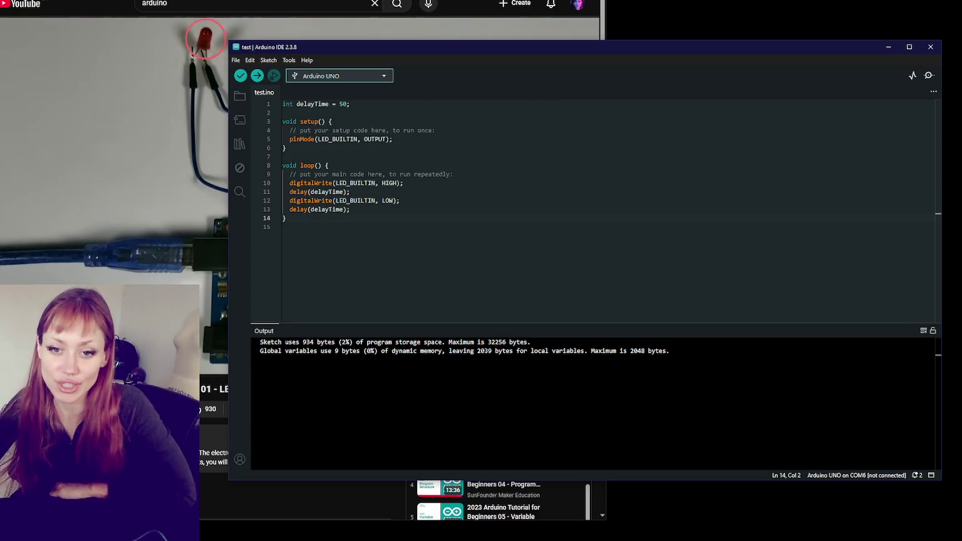
click(116, 166)
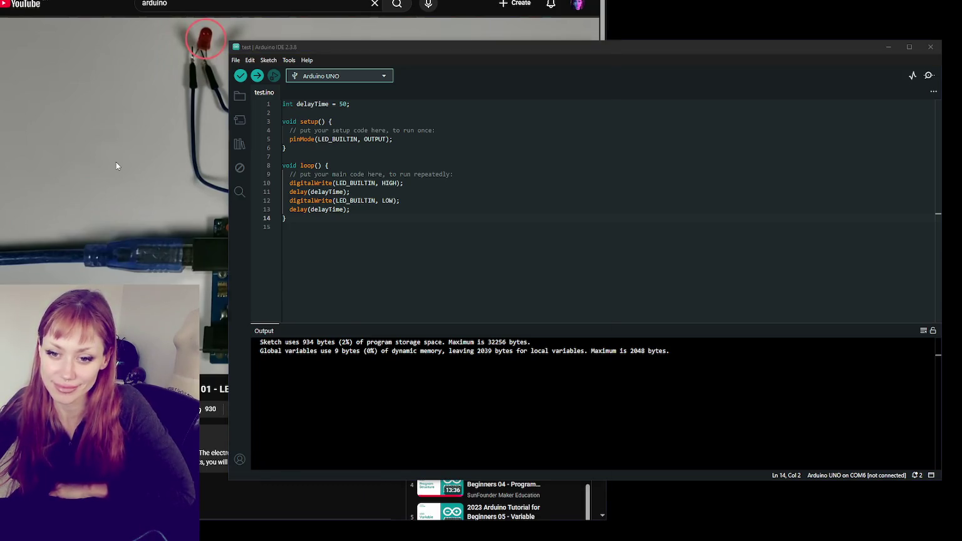
click(116, 163)
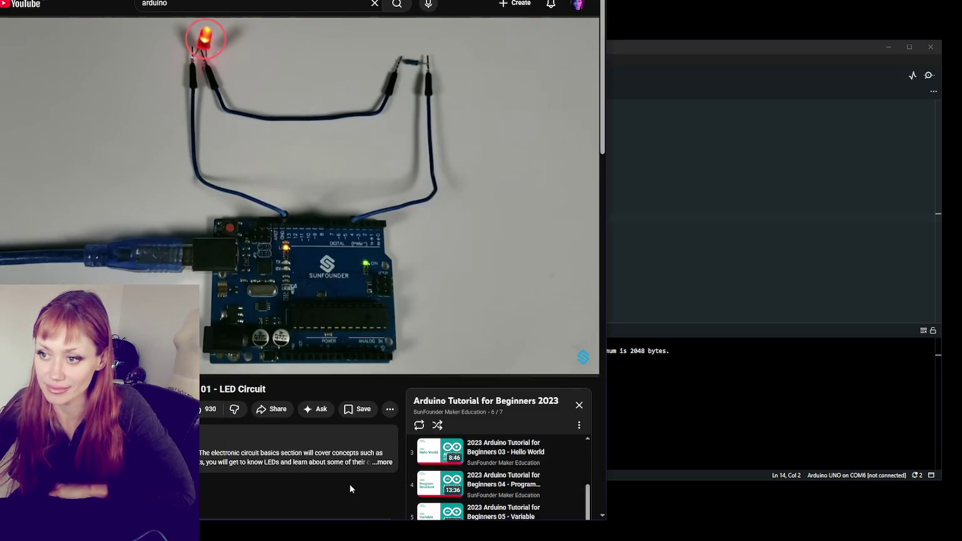
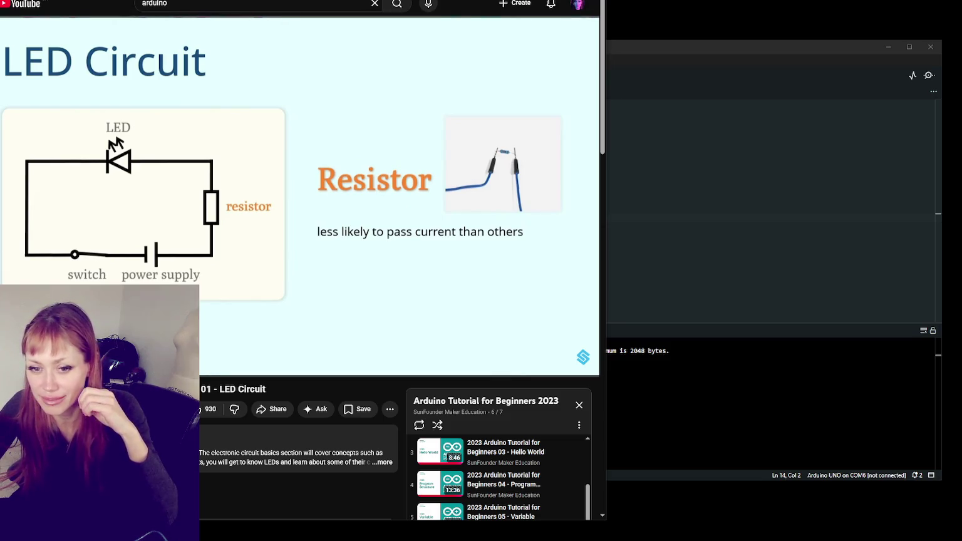
Rewind the LED Circuit lesson a few seconds to replay the LED and resistor explanation.
key(Left)
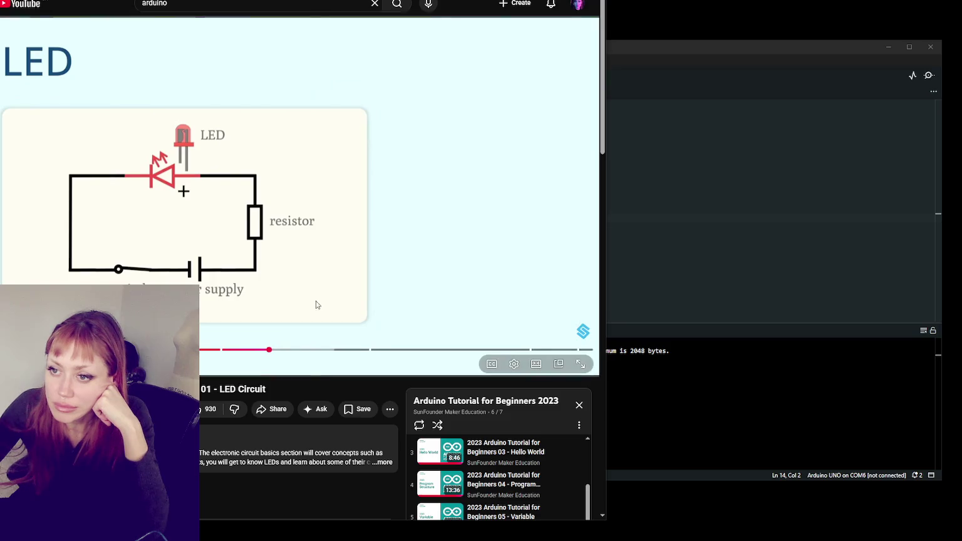
Skip ahead to the breadboard wiring scene, glance at the Velxio simulator, then pause.
click(285, 348)
click(313, 349)
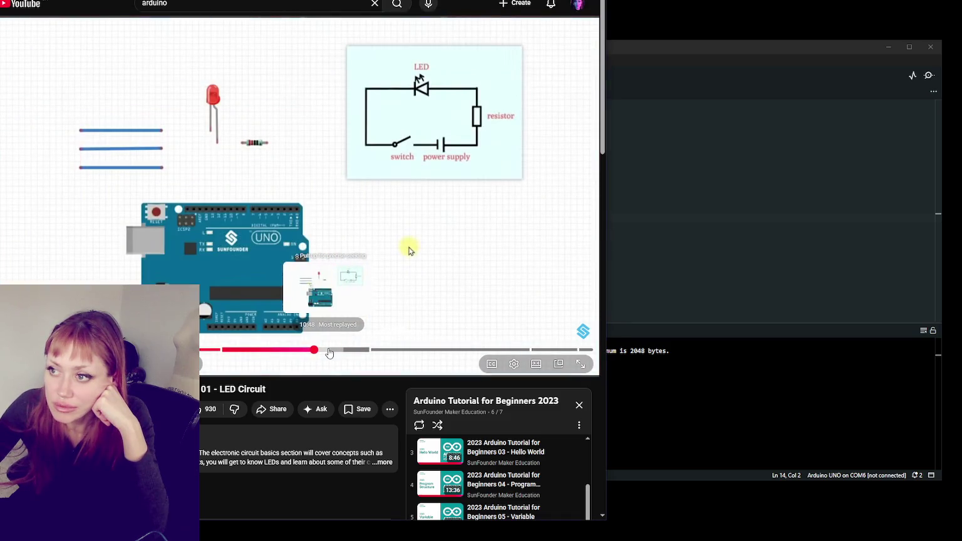
click(339, 349)
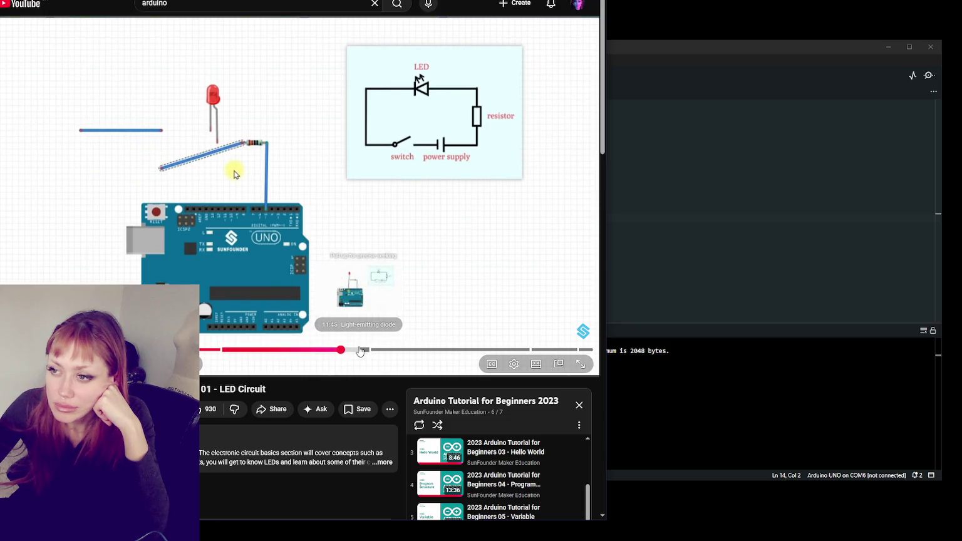
key(ctrl+Tab)
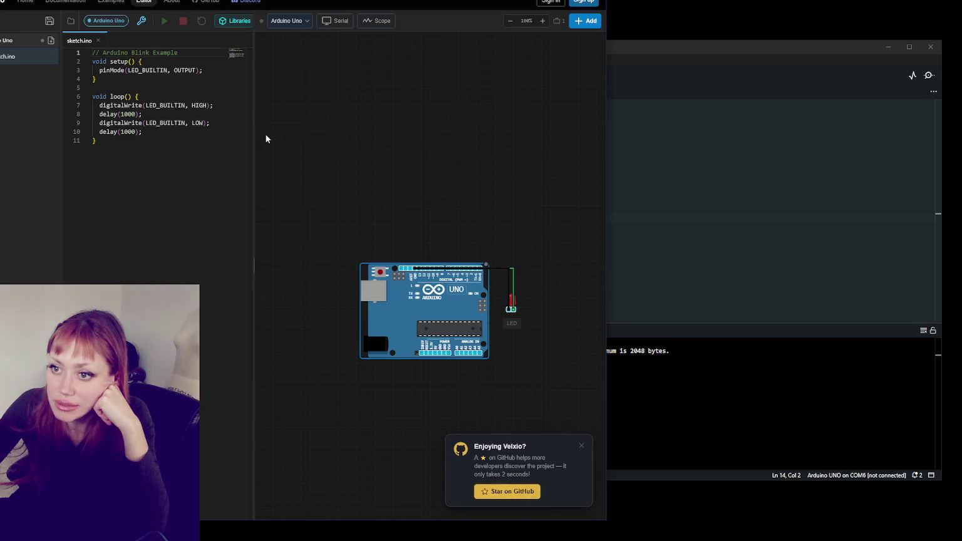
key(ctrl+Tab)
key(space)
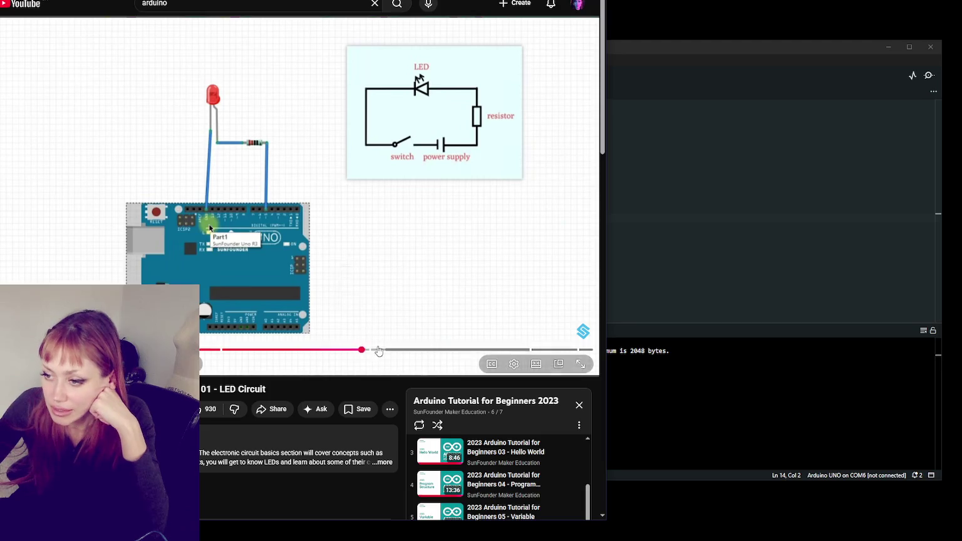
Seek through the pinMode(5, OUTPUT) code, resistor calculation and circuit summary to the lesson's end.
click(376, 348)
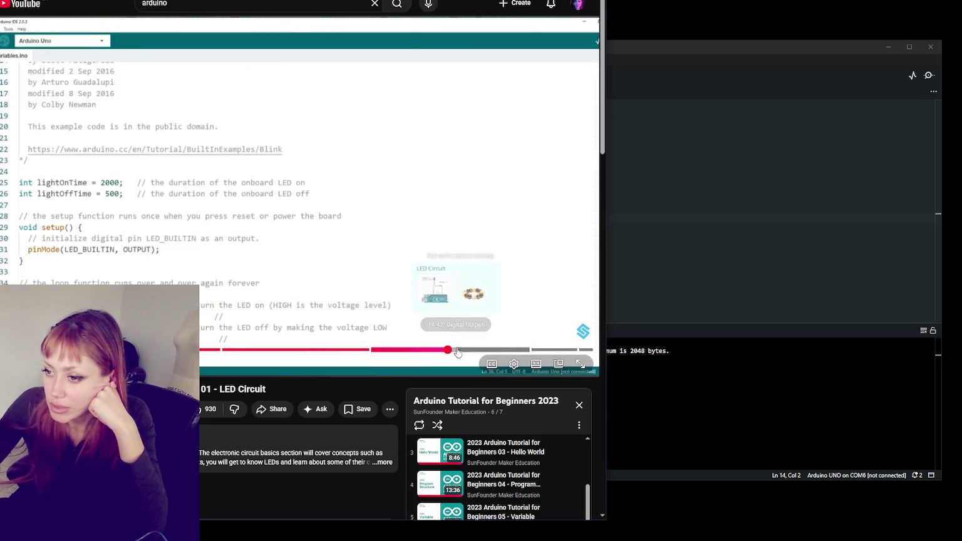
click(449, 349)
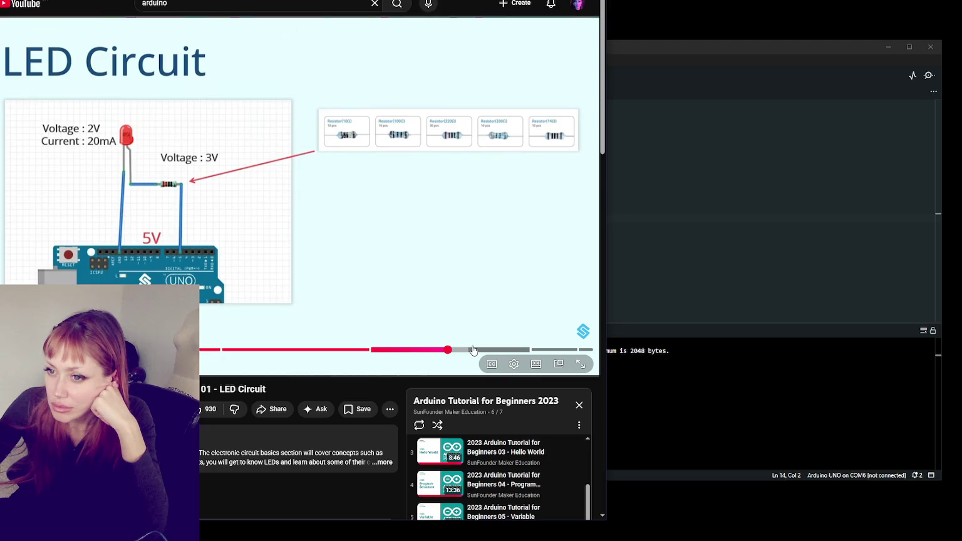
click(400, 350)
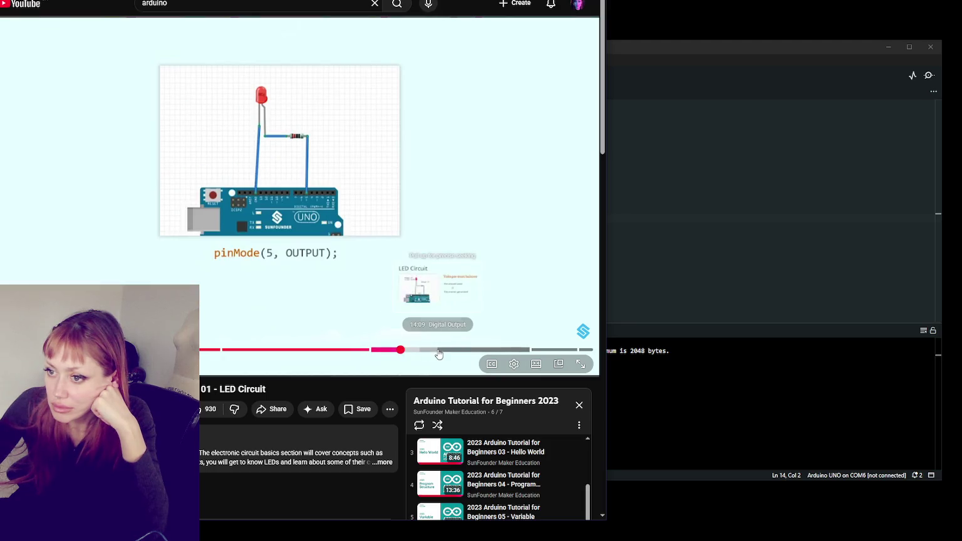
click(519, 349)
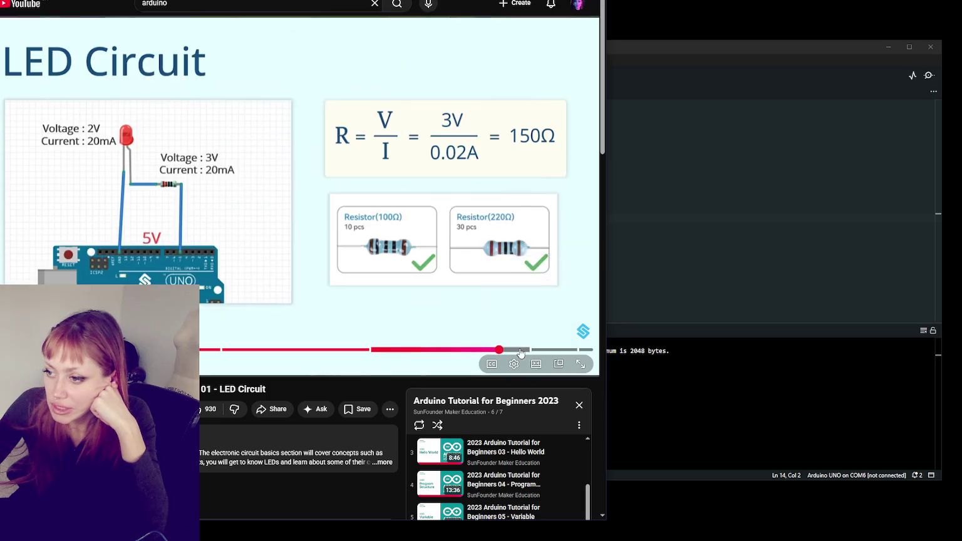
click(542, 350)
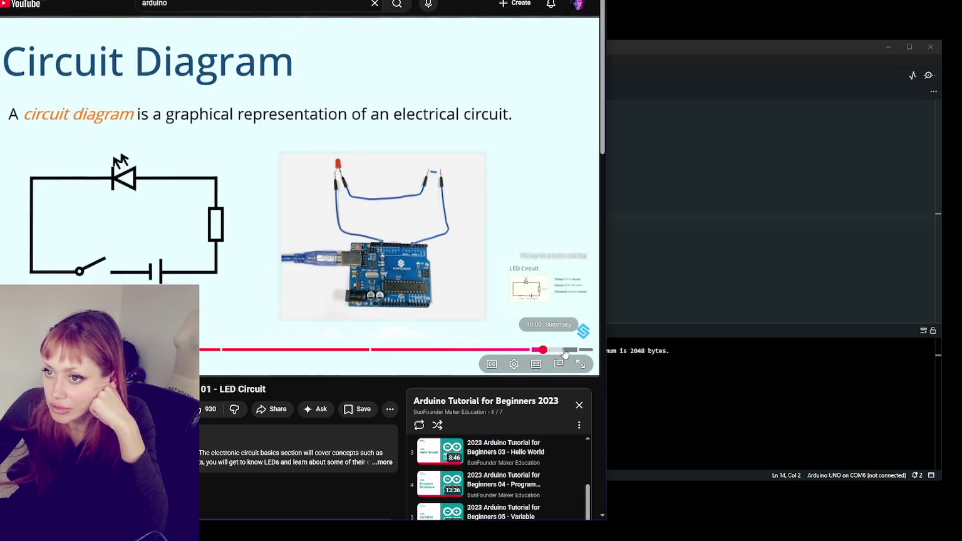
click(564, 351)
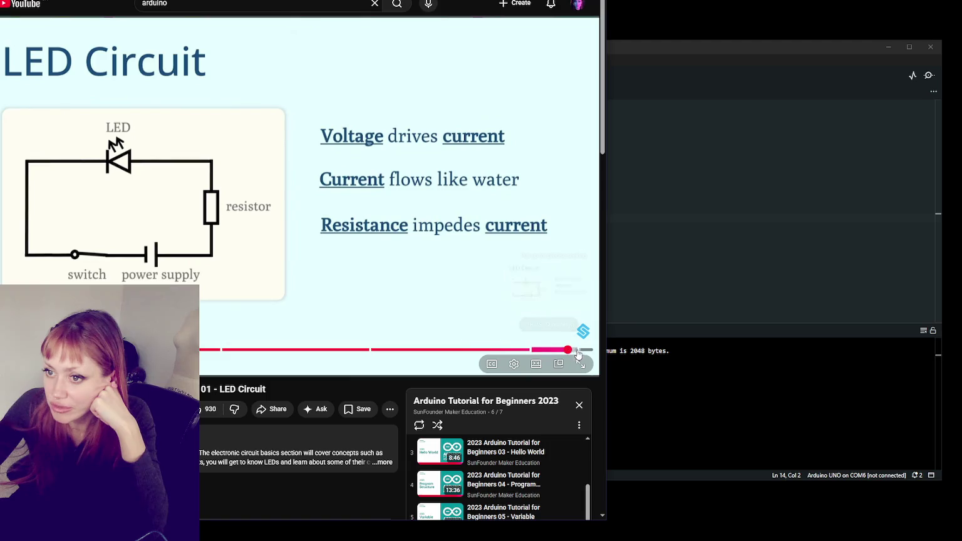
click(582, 351)
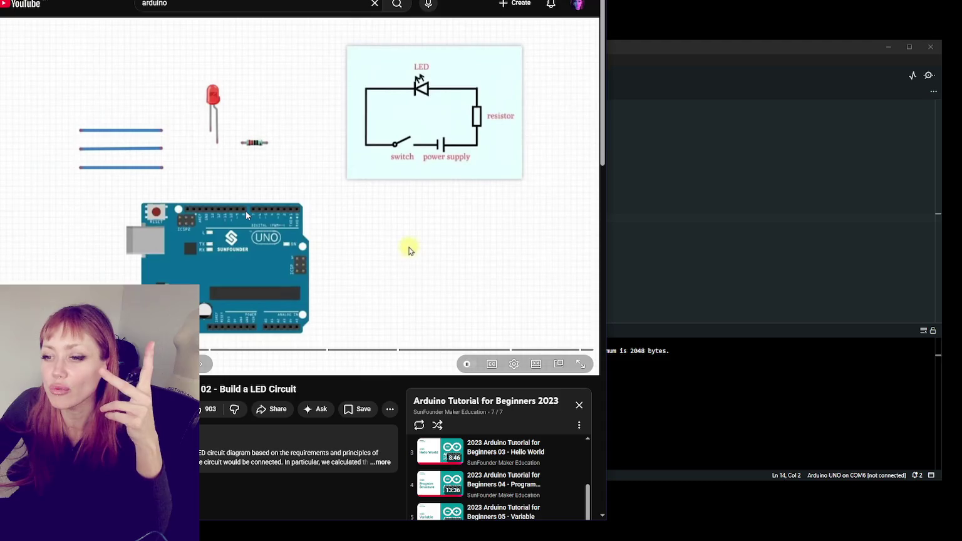
Jump past the intro to the wire from pin D5 to breadboard 20A, play then pause.
click(246, 212)
click(220, 200)
click(624, 437)
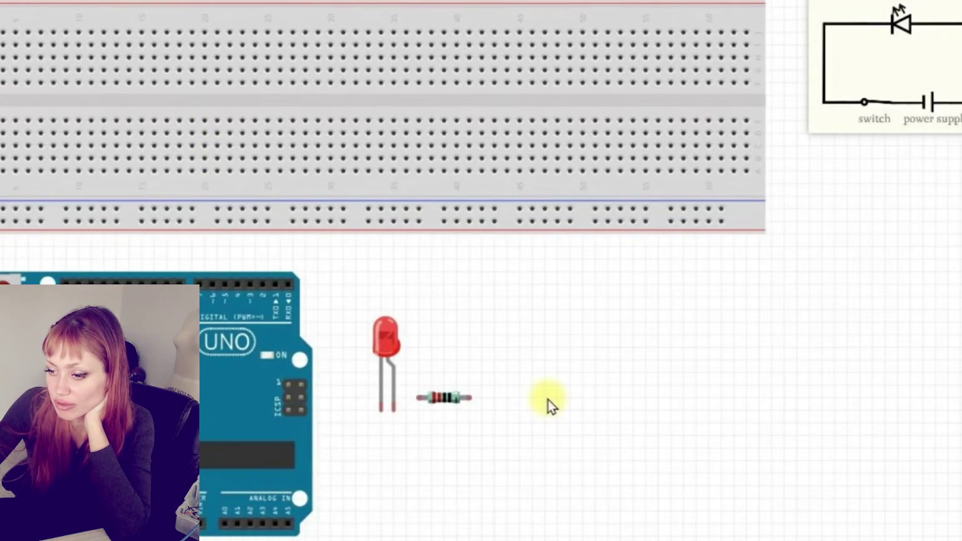
Replay the breadboard wiring demo through to the 100-300 ohm resistor placement.
key(k)
drag(325, 532, 375, 532)
key(k)
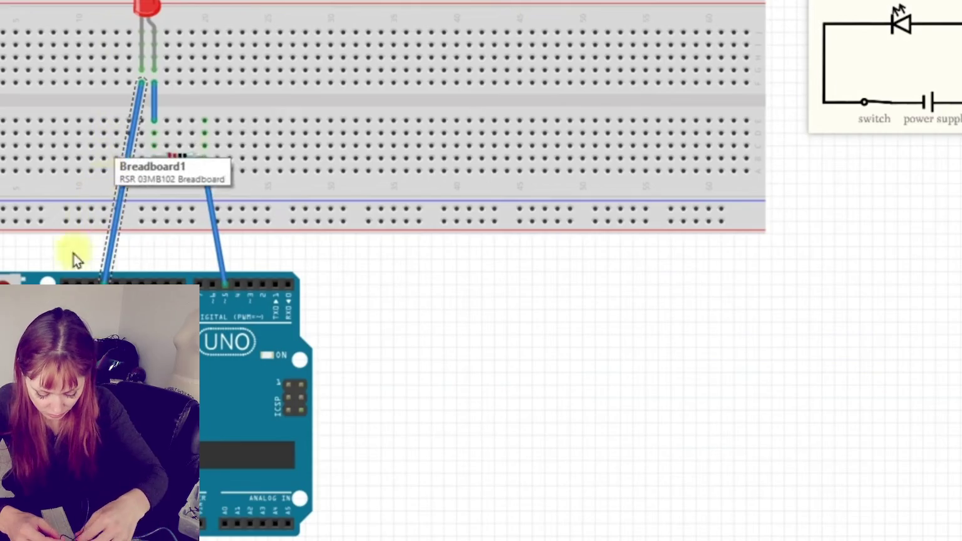
click(357, 309)
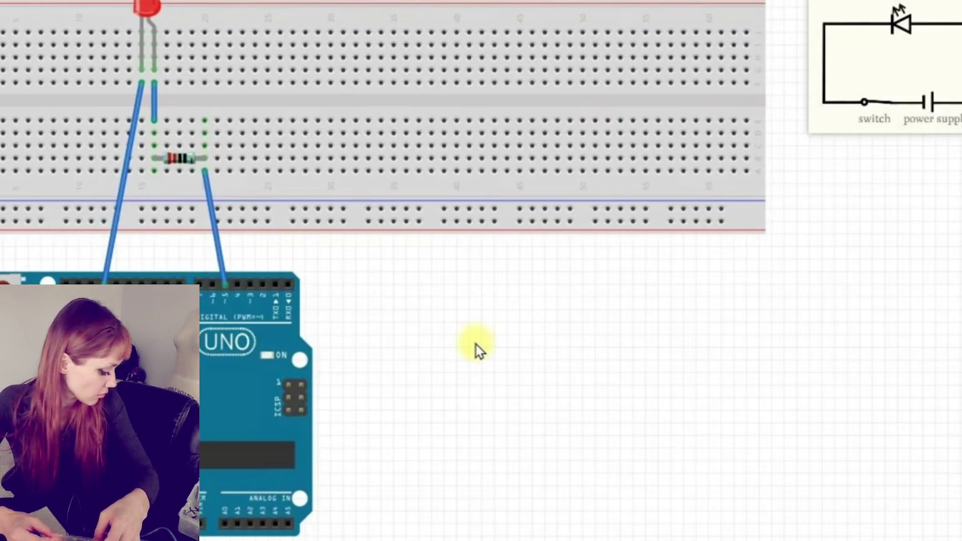
drag(141, 81, 140, 171)
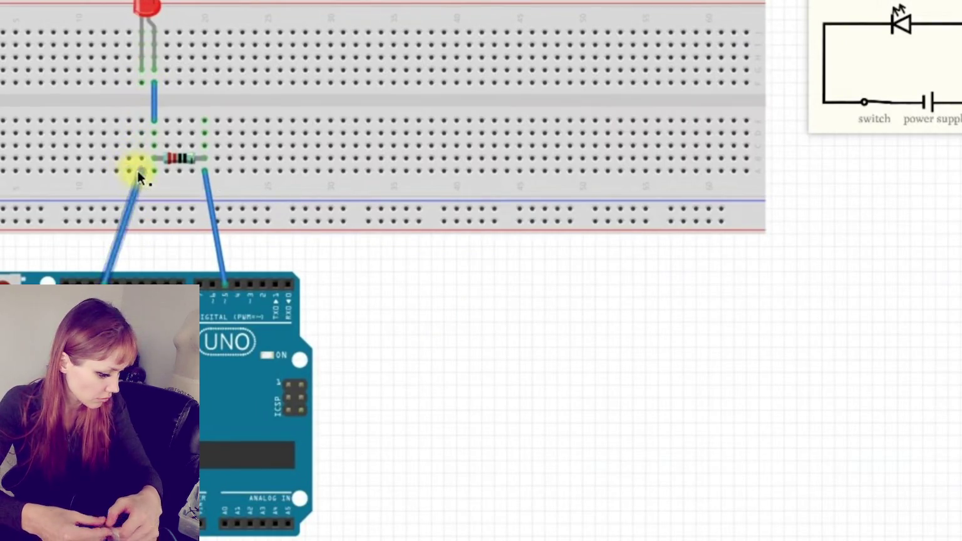
click(154, 95)
key(Delete)
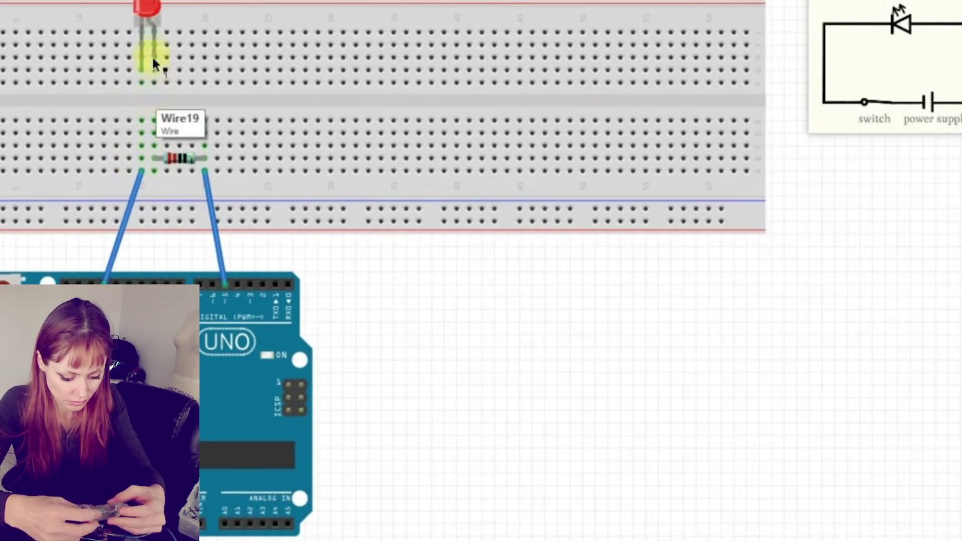
click(150, 17)
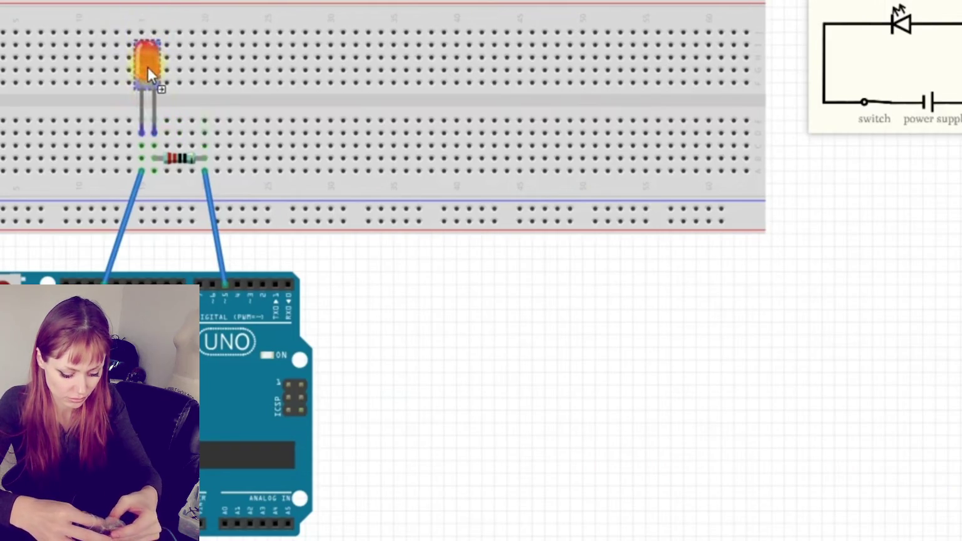
drag(147, 66, 149, 68)
click(283, 239)
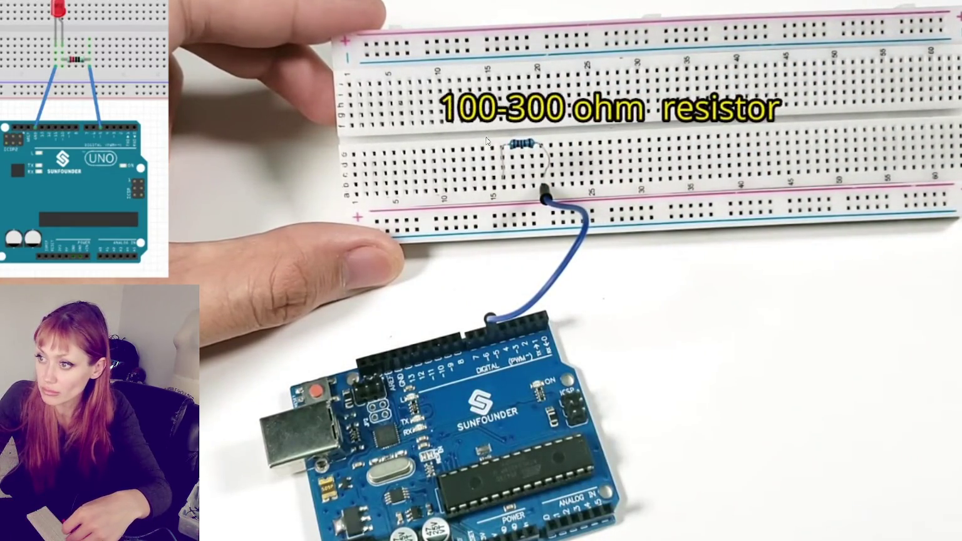
Pause at the resistor step, step back, then play on to the red LED placement.
click(720, 119)
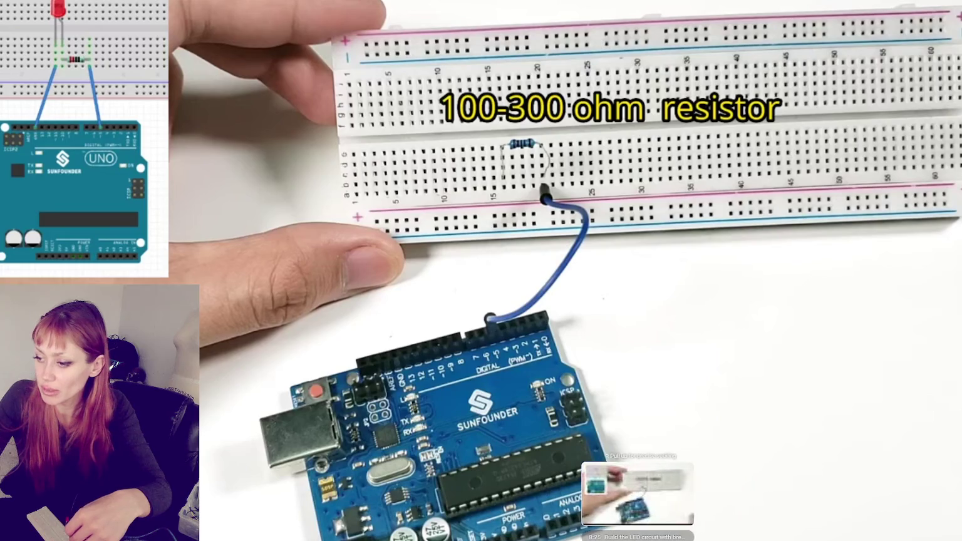
key(Left)
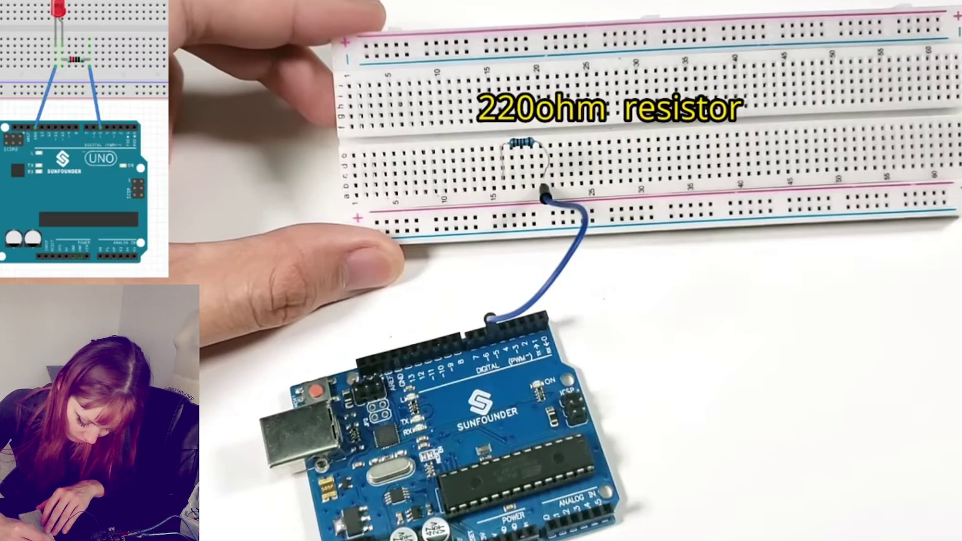
click(285, 341)
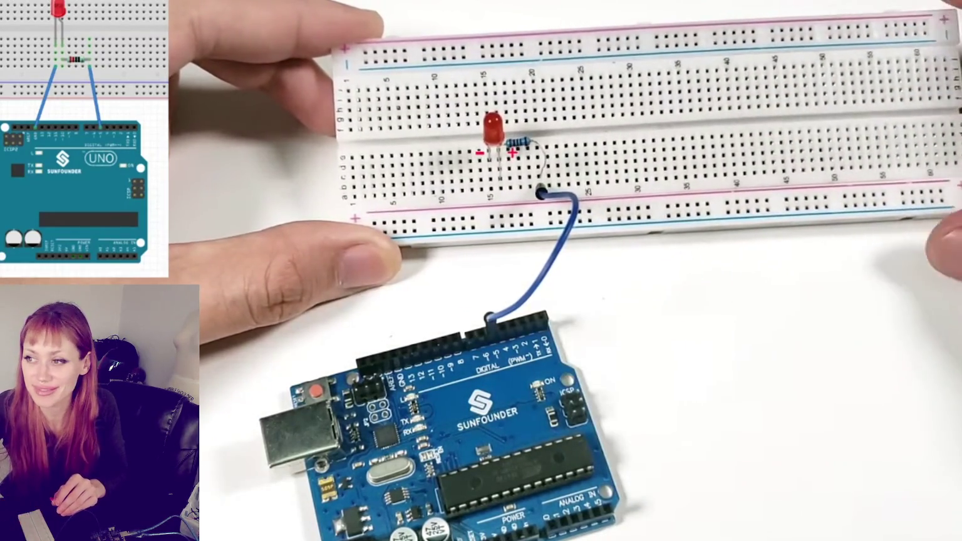
Pause on the placed LED, then play on until the second jumper wire is connected.
click(452, 303)
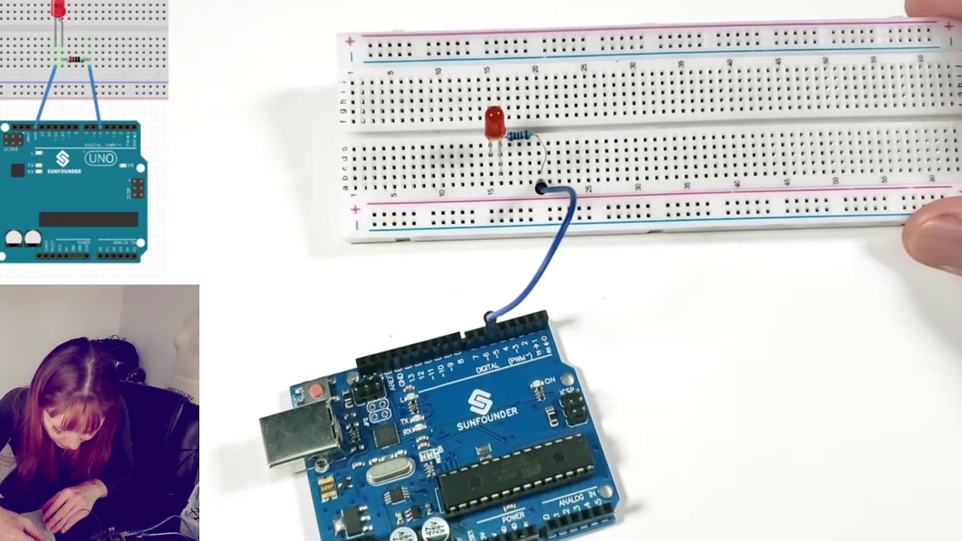
click(264, 270)
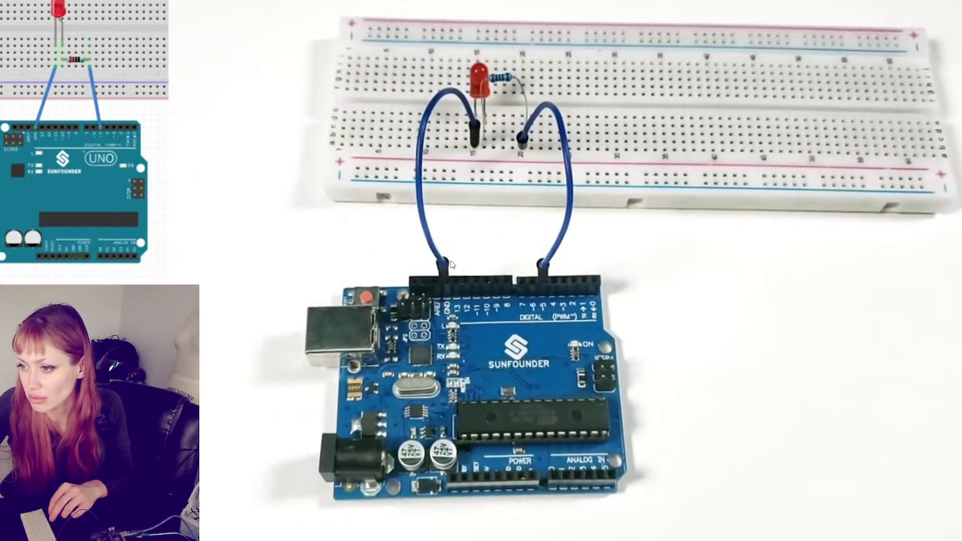
click(450, 265)
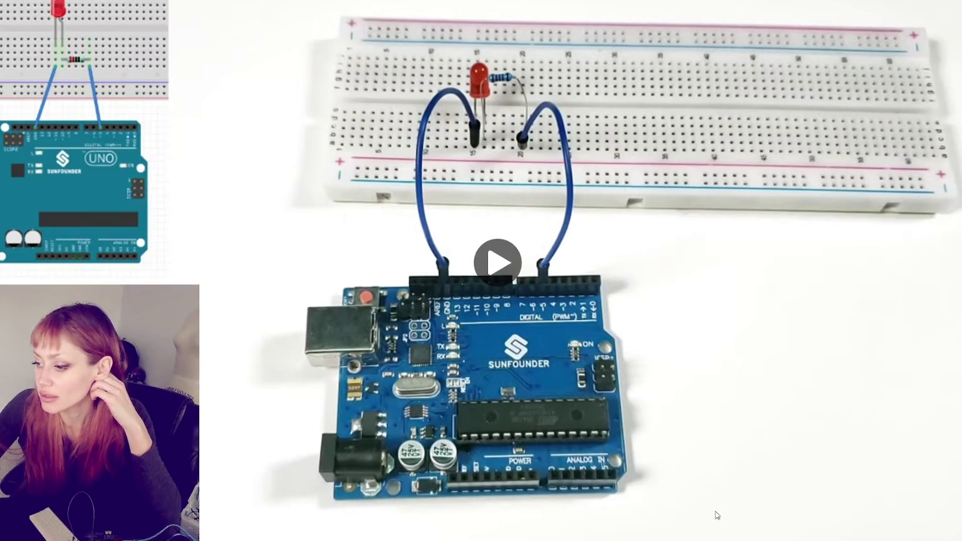
Jump ahead to the finished pin 5 blink code, pause on it, and exit fullscreen.
mouse_move(720, 516)
mouse_down()
mouse_move(729, 529)
mouse_move(945, 529)
mouse_up()
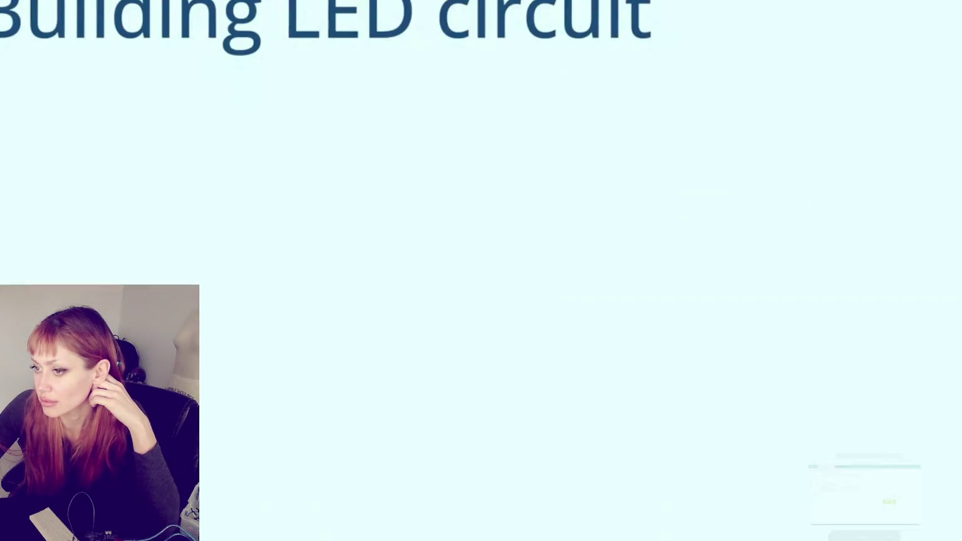
drag(946, 529, 863, 529)
key(k)
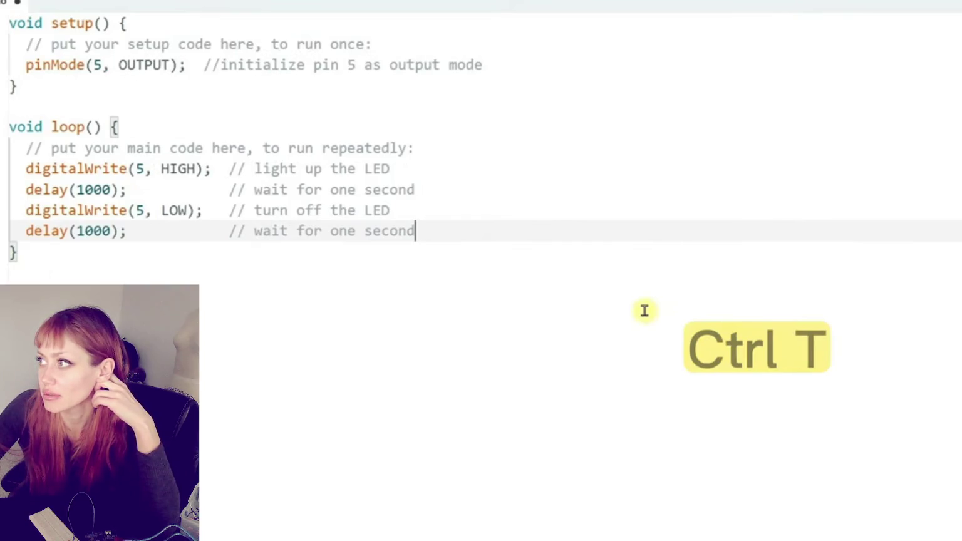
key(Escape)
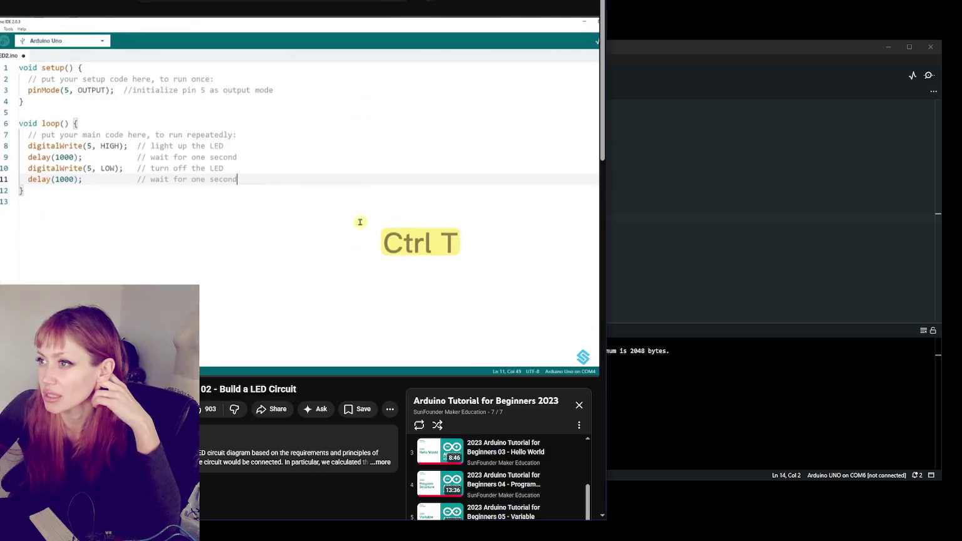
Replace LED_BUILTIN with pin 5 in pinMode and digitalWrite, save, then verify and upload the sketch.
click(706, 44)
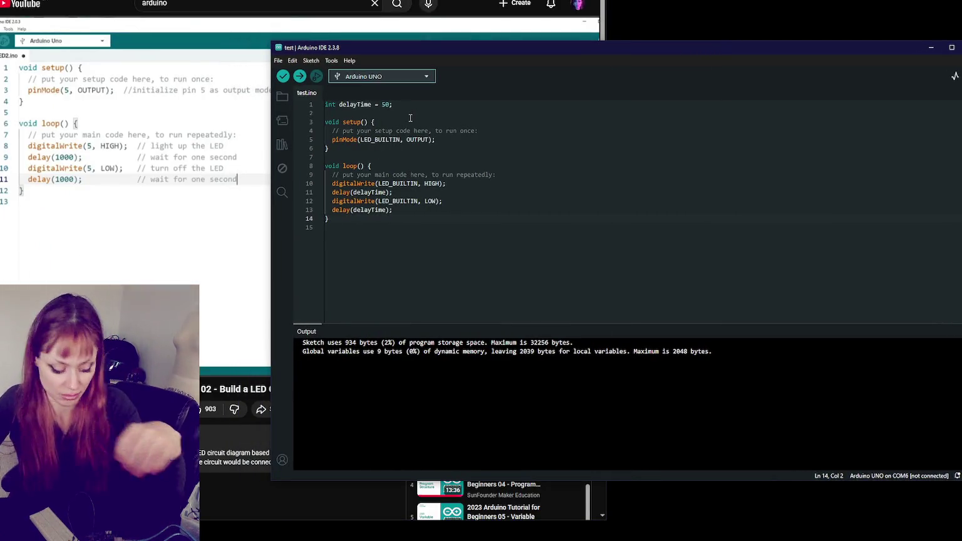
click(360, 139)
double_click(371, 140)
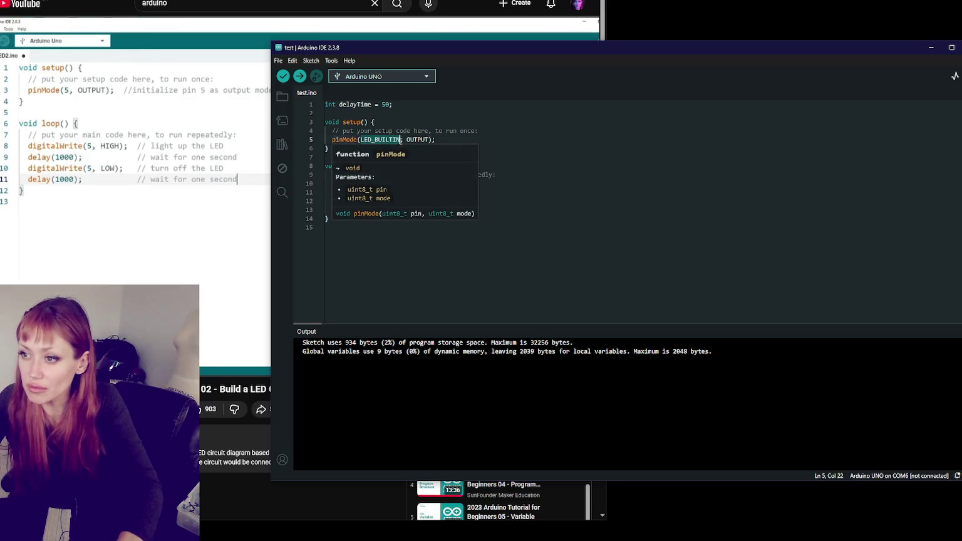
text(5)
key(ctrl+r)
double_click(411, 183)
text(5)
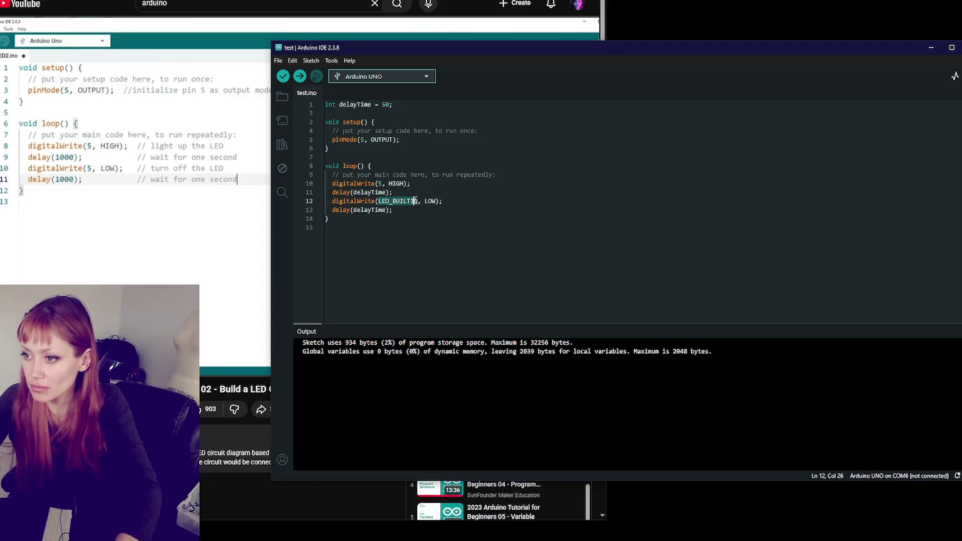
text(5)
click(300, 77)
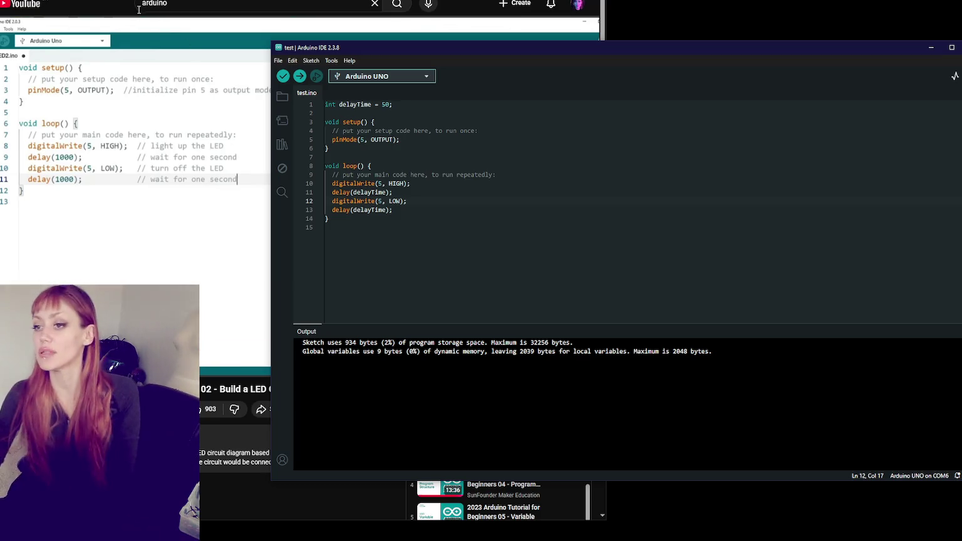
click(300, 79)
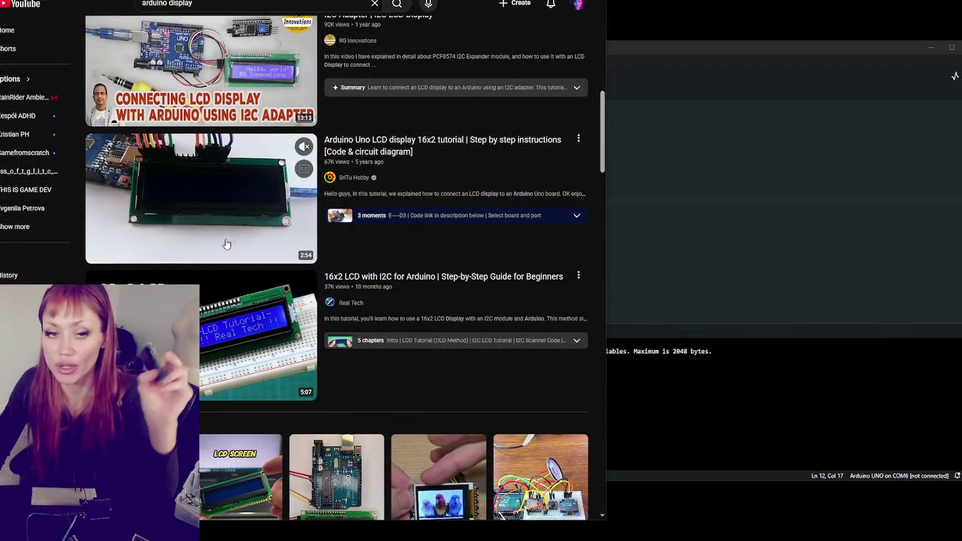
Scroll the results down to the display comparison and 40x4 LCD videos, then select 'display' in the query.
scroll(224, 226, down, 1)
scroll(223, 217, down, 1)
scroll(222, 212, down, 1)
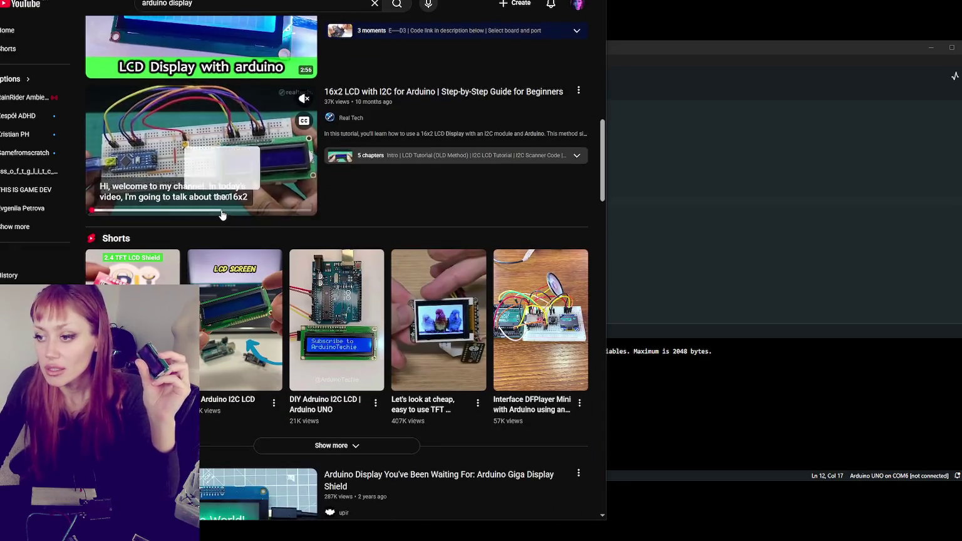
scroll(224, 204, down, 1)
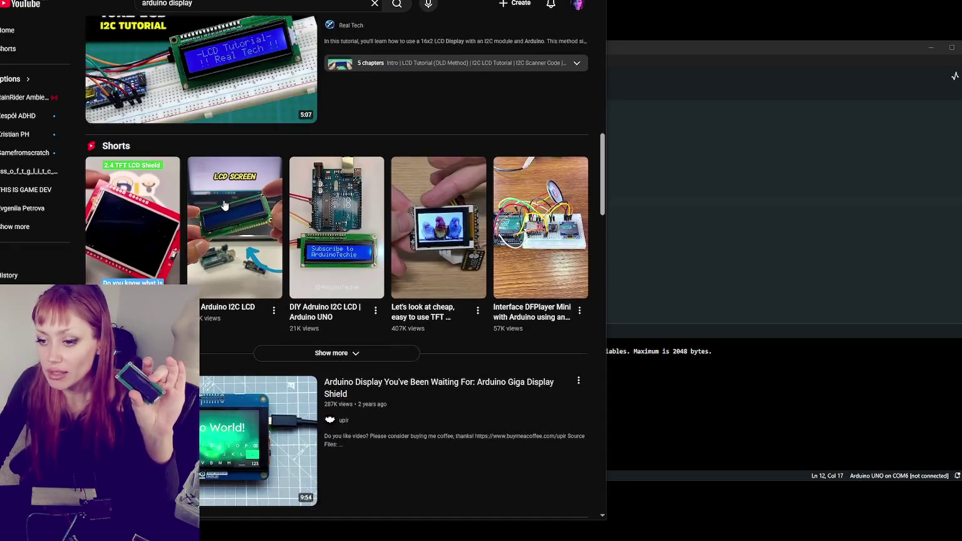
scroll(226, 205, down, 3)
scroll(228, 206, down, 1)
scroll(229, 206, down, 1)
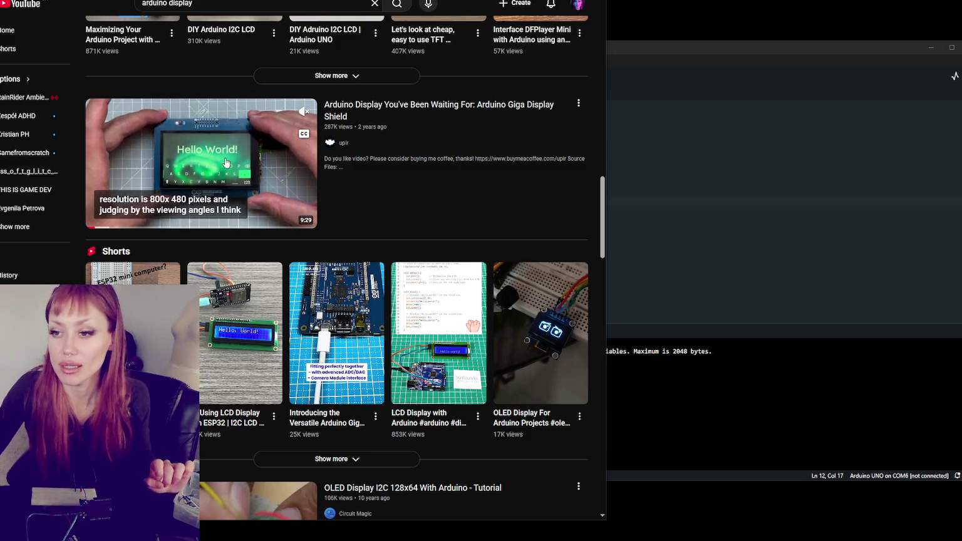
scroll(441, 282, down, 4)
scroll(438, 283, down, 2)
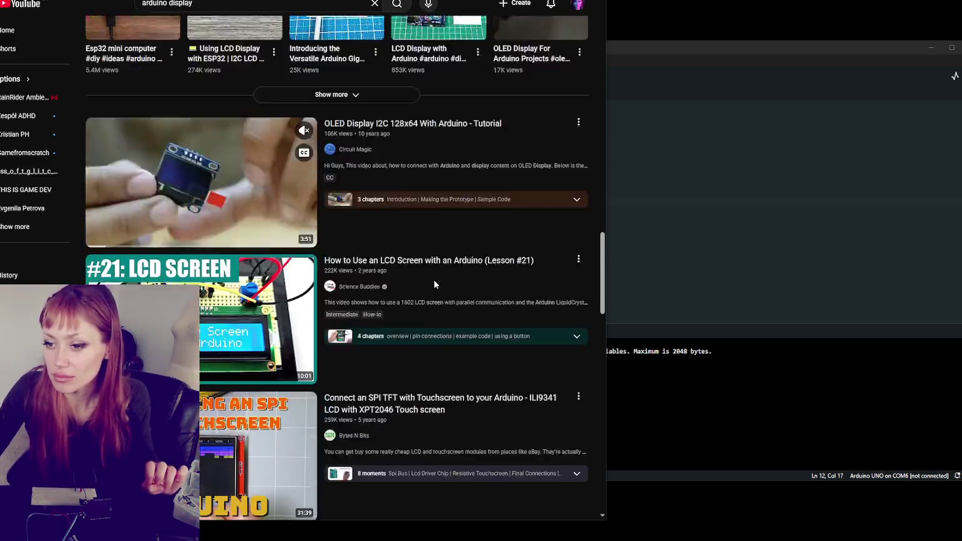
scroll(435, 284, down, 3)
scroll(434, 285, down, 1)
scroll(435, 285, down, 1)
scroll(435, 284, down, 2)
scroll(434, 284, down, 3)
scroll(435, 285, down, 1)
scroll(438, 289, down, 2)
scroll(441, 292, down, 3)
scroll(441, 293, down, 1)
scroll(441, 293, down, 2)
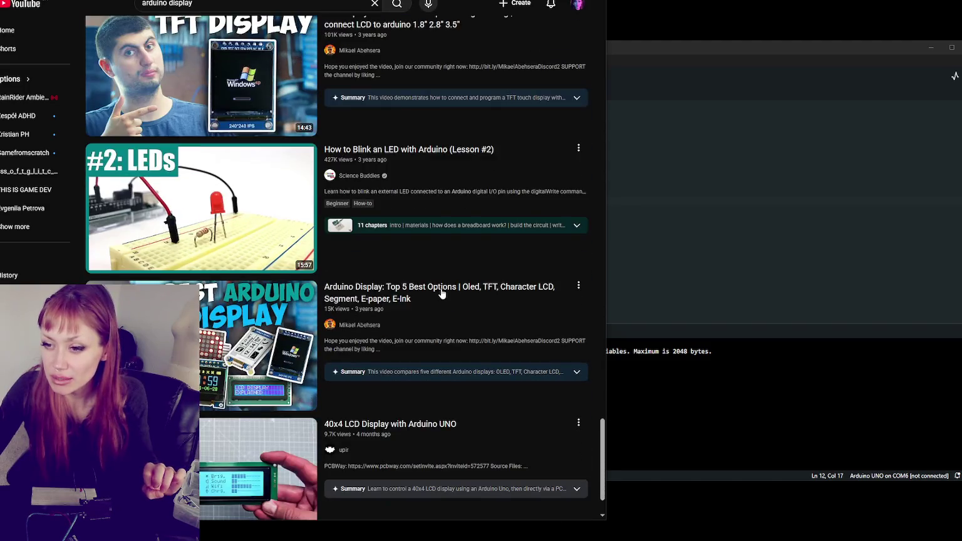
scroll(442, 293, down, 1)
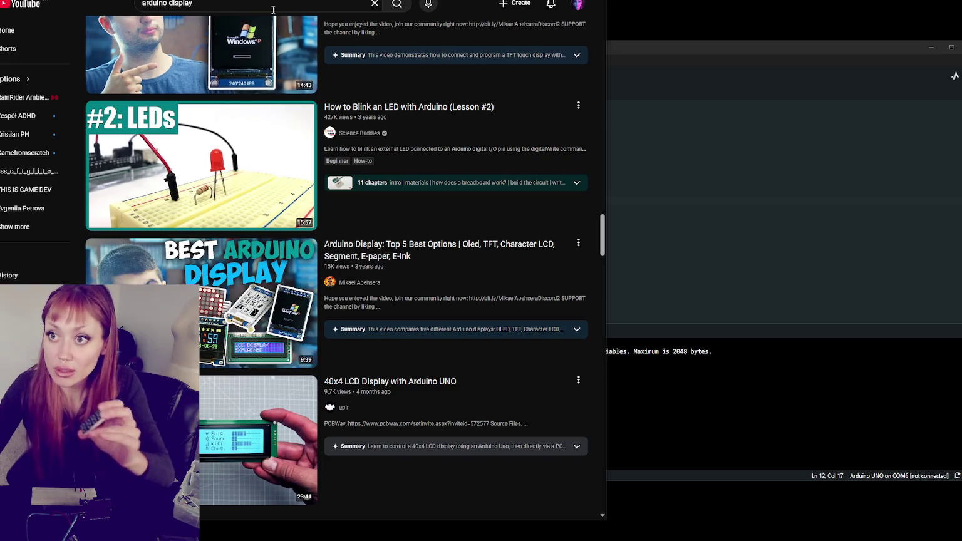
double_click(210, 4)
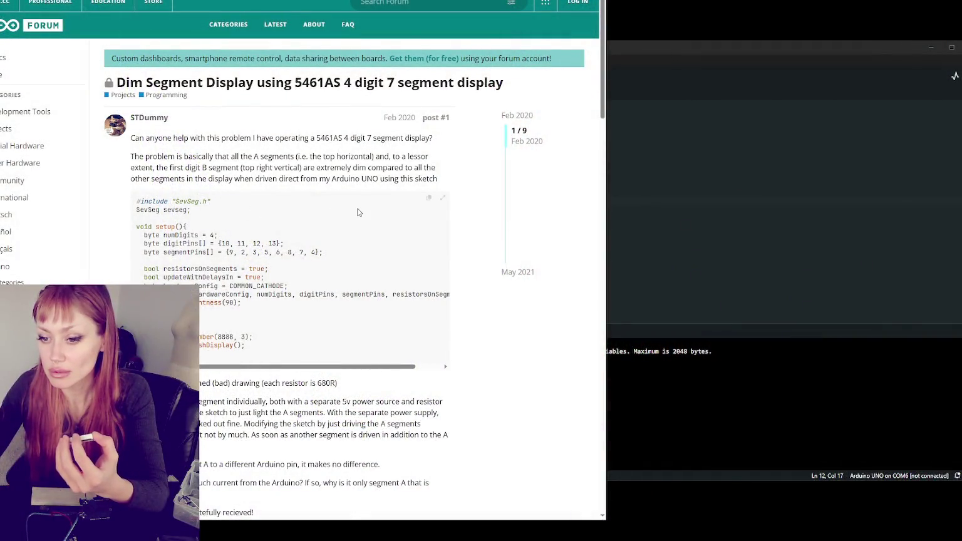
Read through the dim 5461AS display thread's replies, scroll back to the top, and return to YouTube.
scroll(358, 212, down, 2)
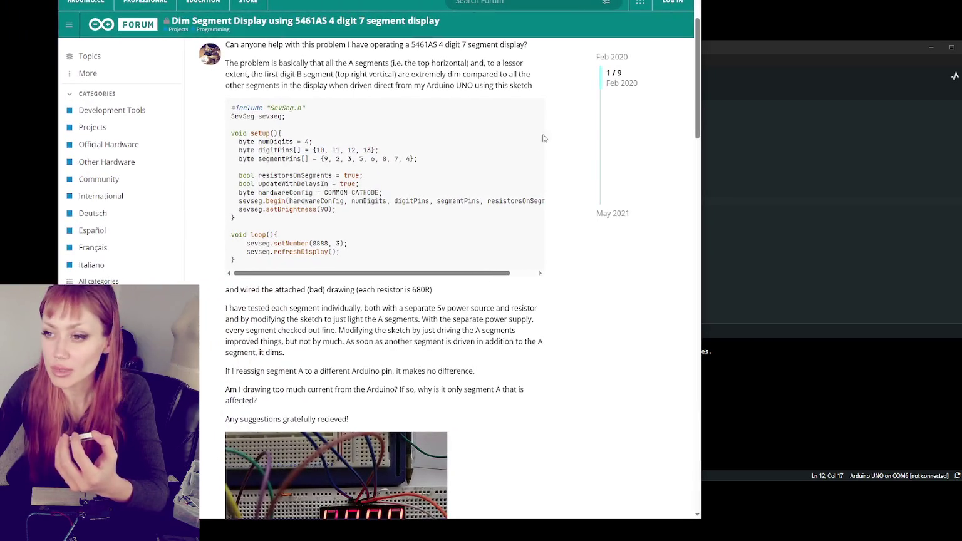
scroll(543, 138, down, 4)
scroll(489, 230, up, 6)
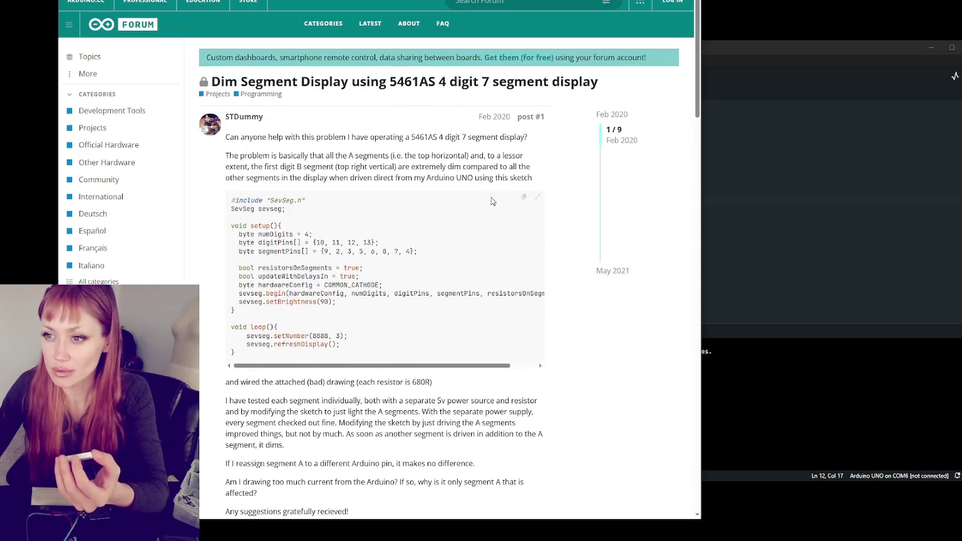
scroll(551, 187, down, 8)
scroll(562, 195, down, 4)
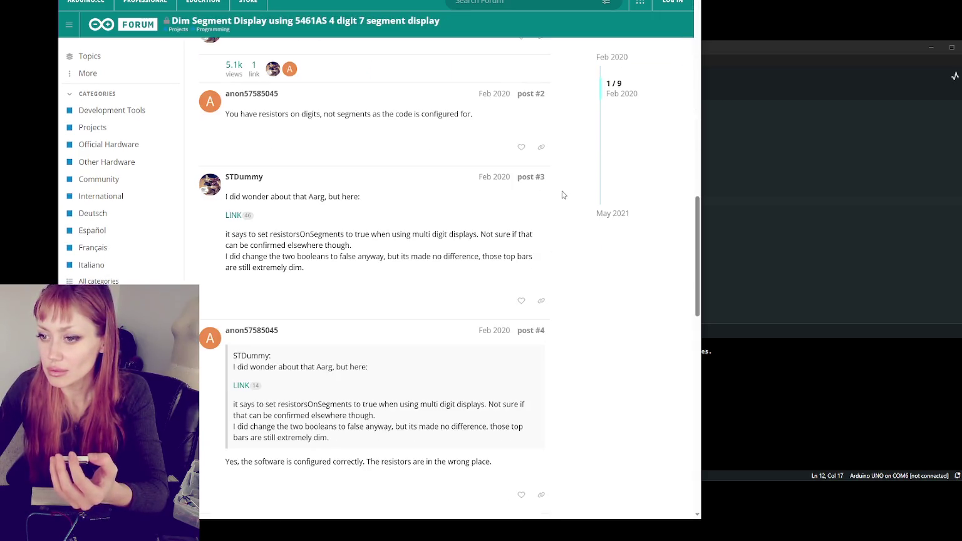
scroll(562, 195, up, 1)
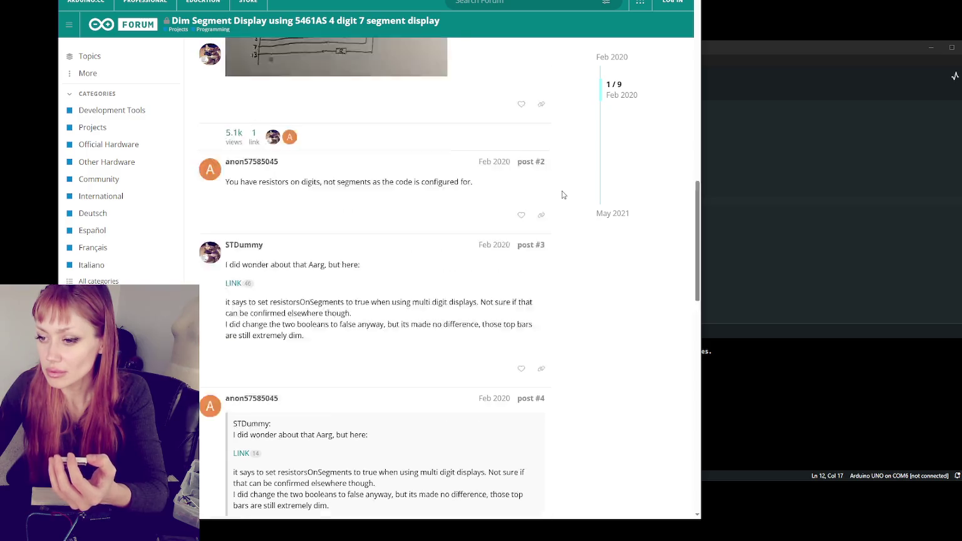
scroll(562, 195, up, 3)
scroll(562, 195, up, 3)
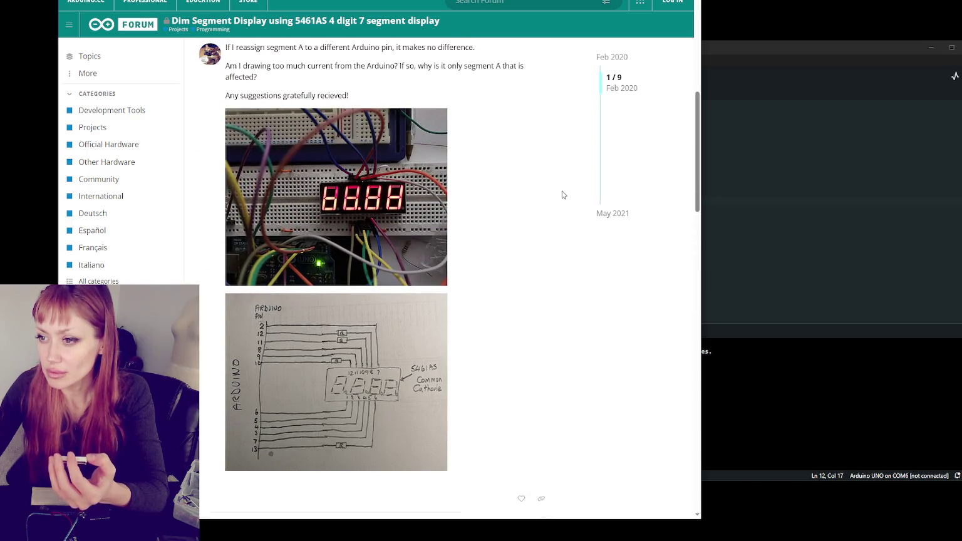
scroll(561, 194, up, 5)
scroll(562, 194, up, 2)
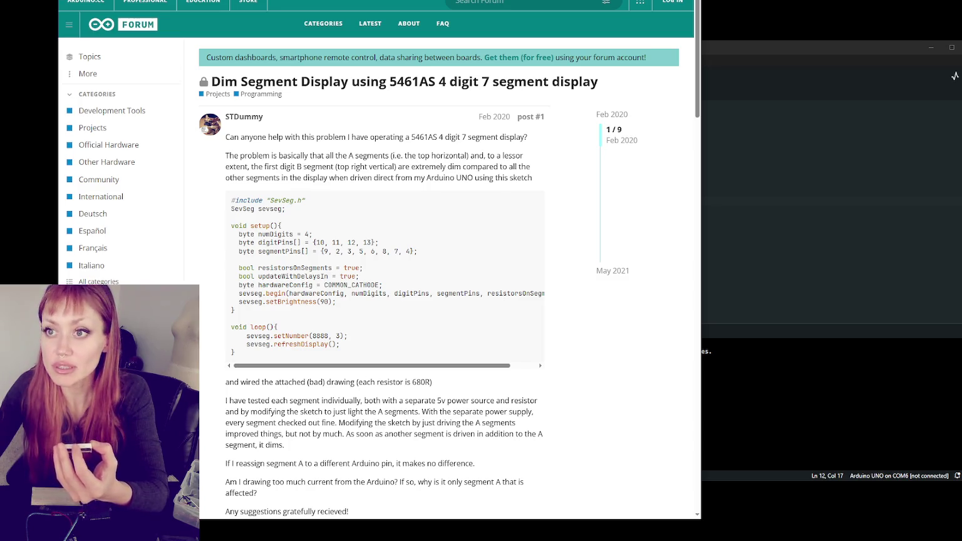
click(116, 2)
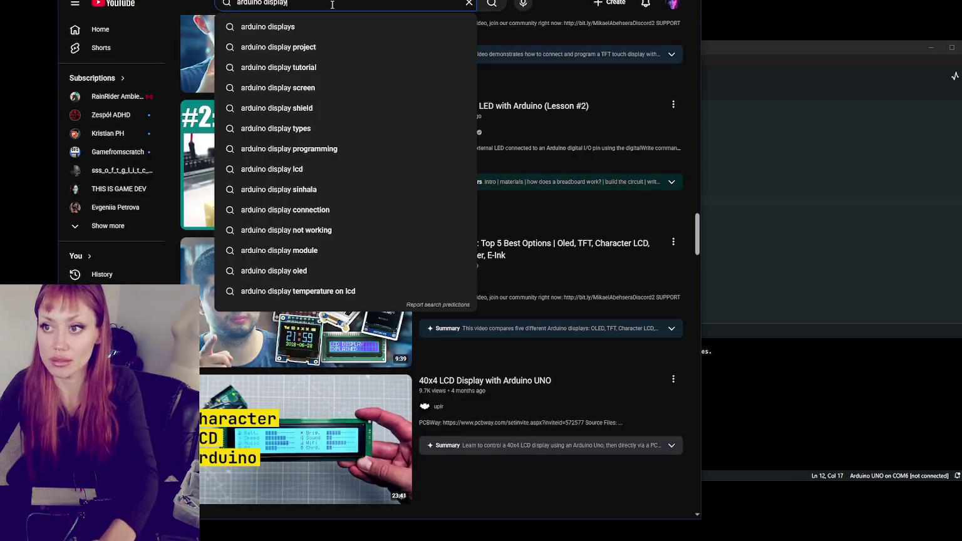
Collapse the YouTube sidebar and insert '7 digit' into the search query before 'display'.
click(75, 5)
click(264, 2)
text(7)
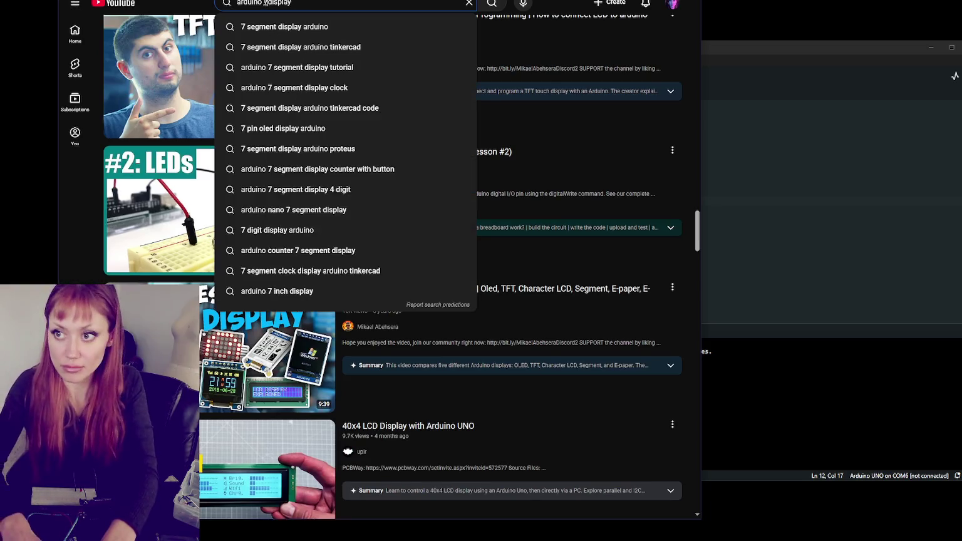
text( digit)
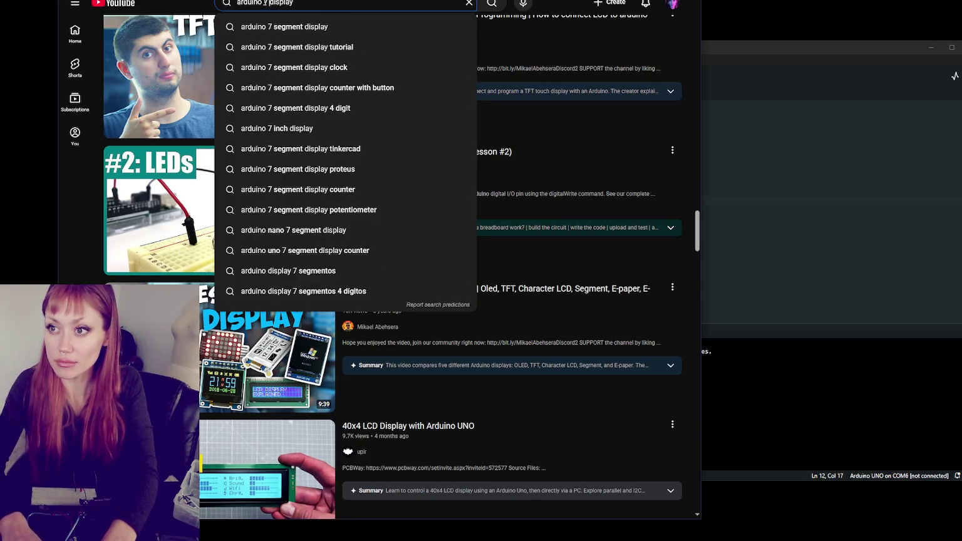